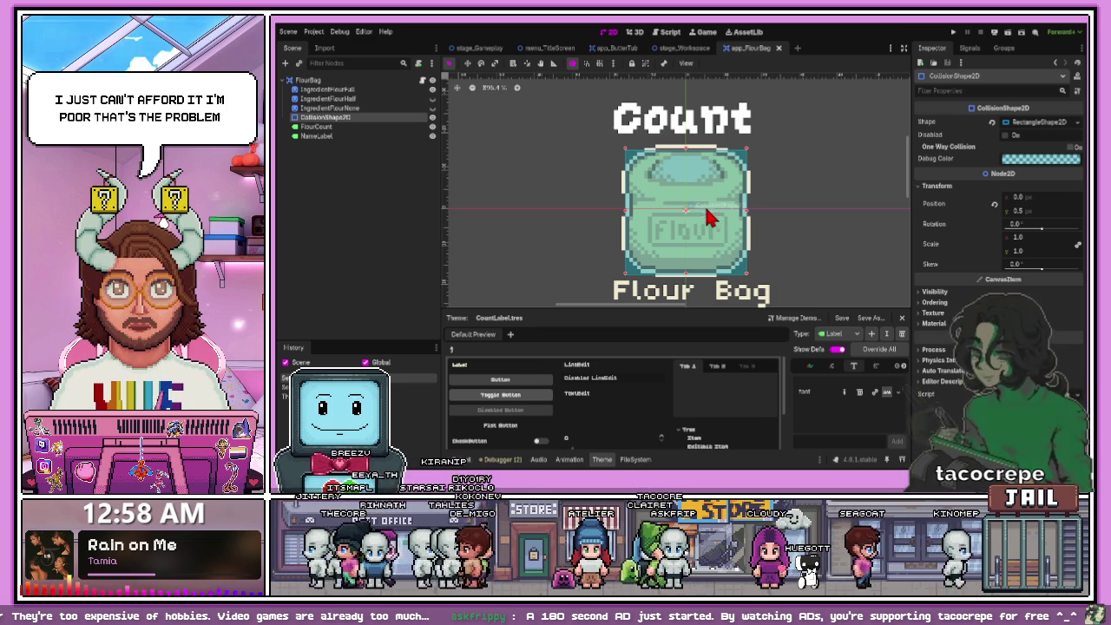
Nudge the flour bag's CollisionShape2D up 5 pixels so its position reads 0, 0
scroll(716, 227, "up", 2)
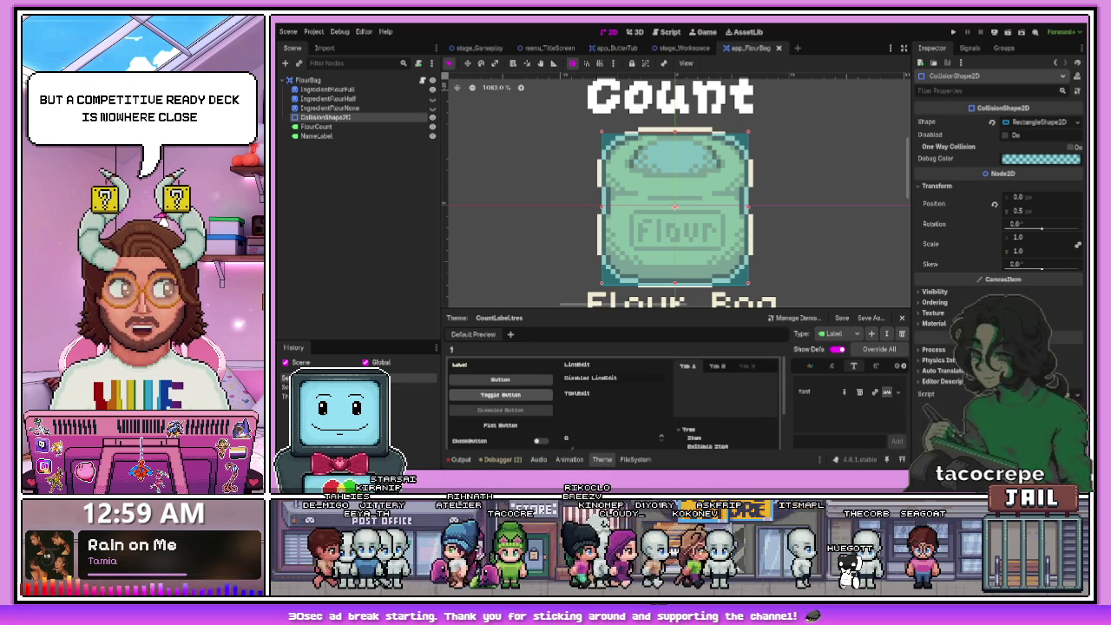
left_click_drag(679, 140, 680, 136)
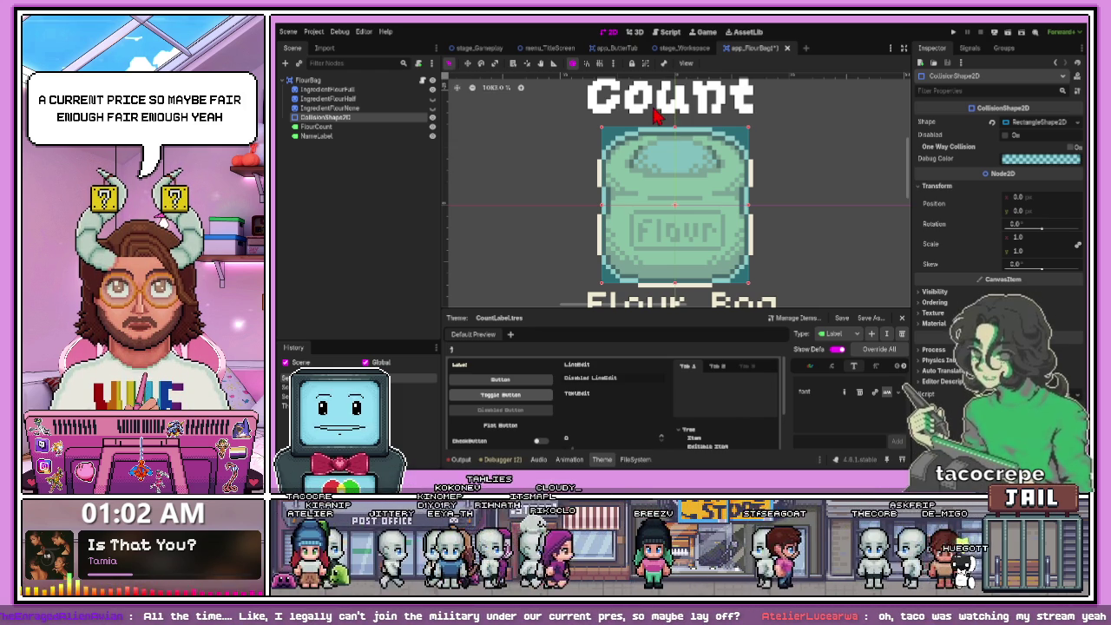
left_click(655, 117)
scroll(998, 226, "down", 5)
left_click(932, 259)
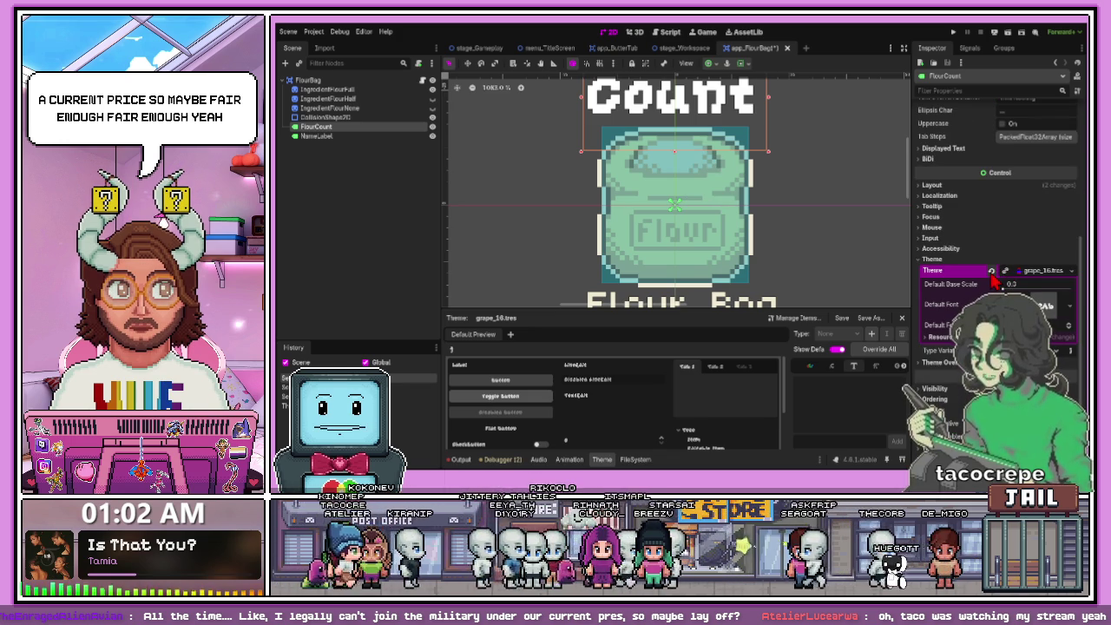
left_click(1047, 273)
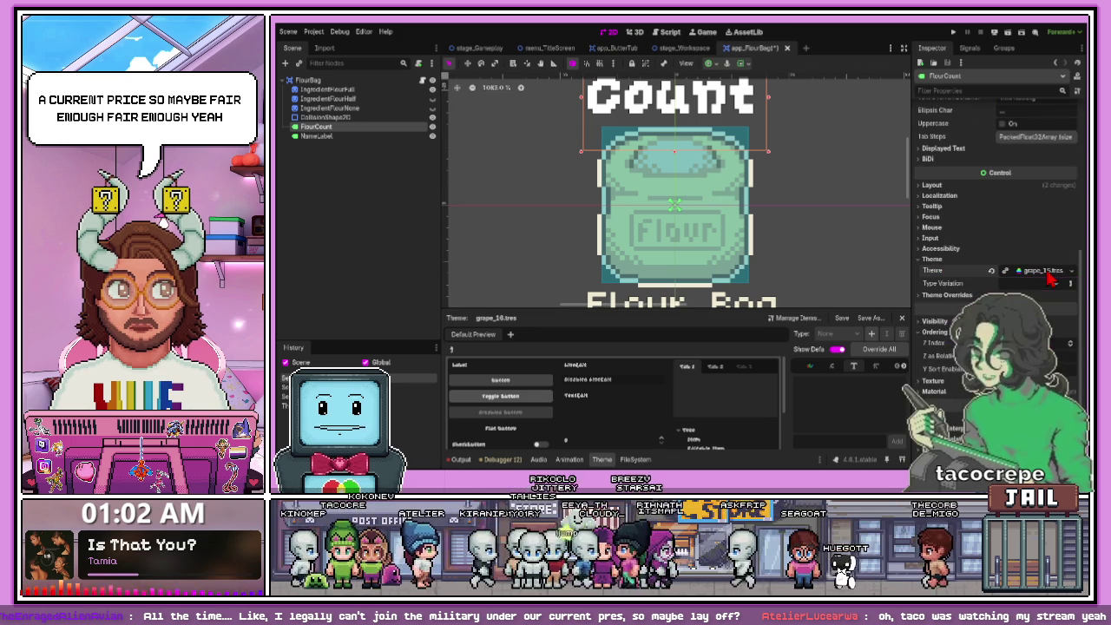
left_click(991, 271)
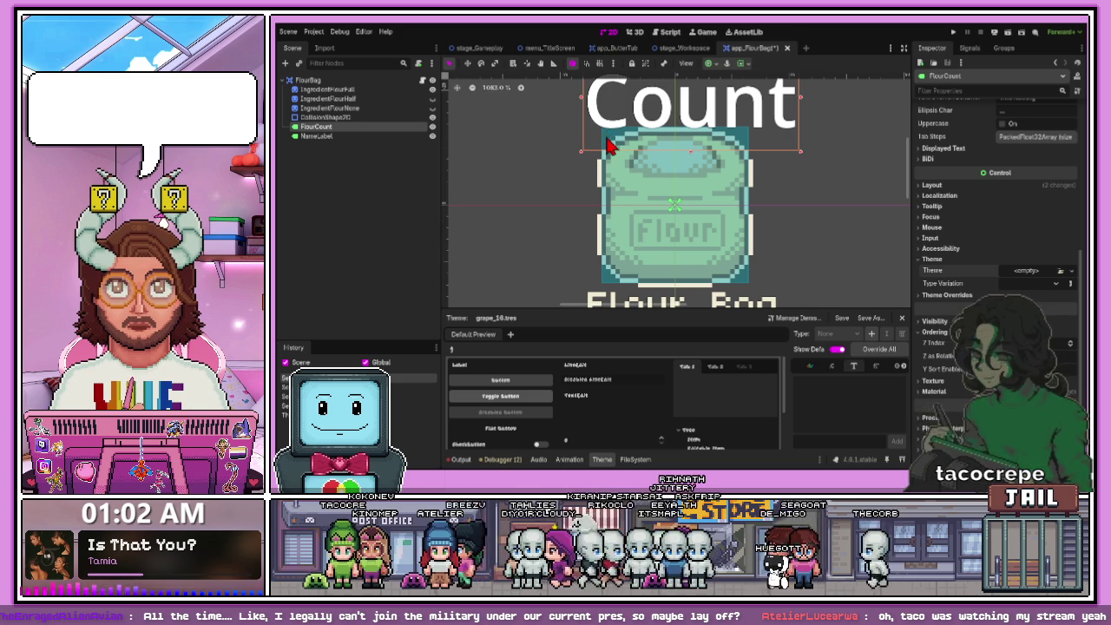
key("ctrl+z")
left_click(808, 203)
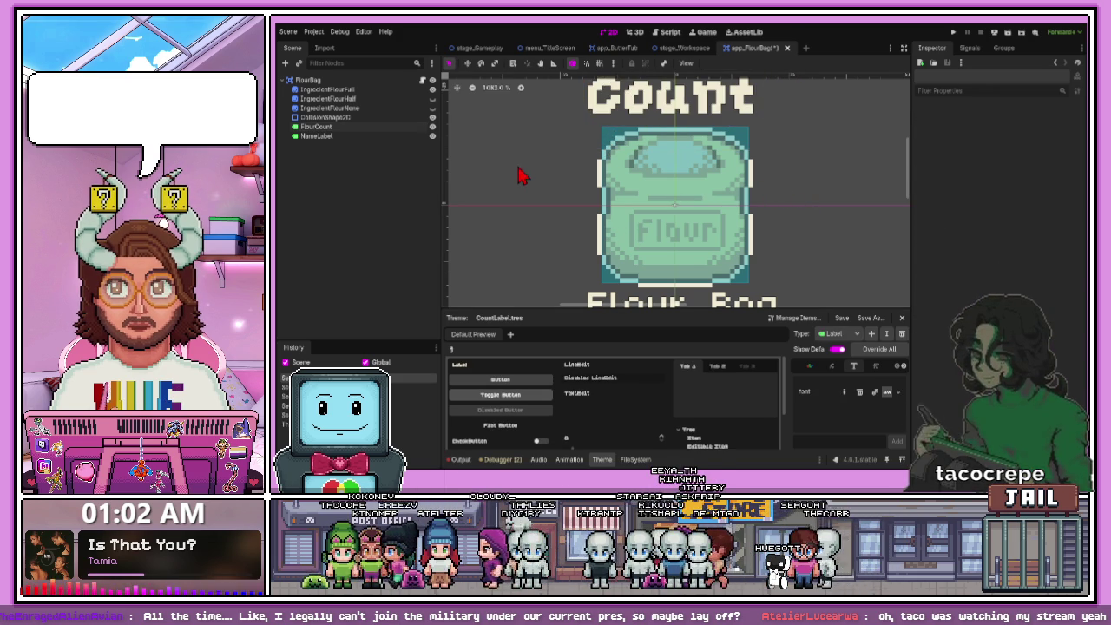
left_click(595, 168)
left_click(530, 141)
scroll(618, 193, "down", 3)
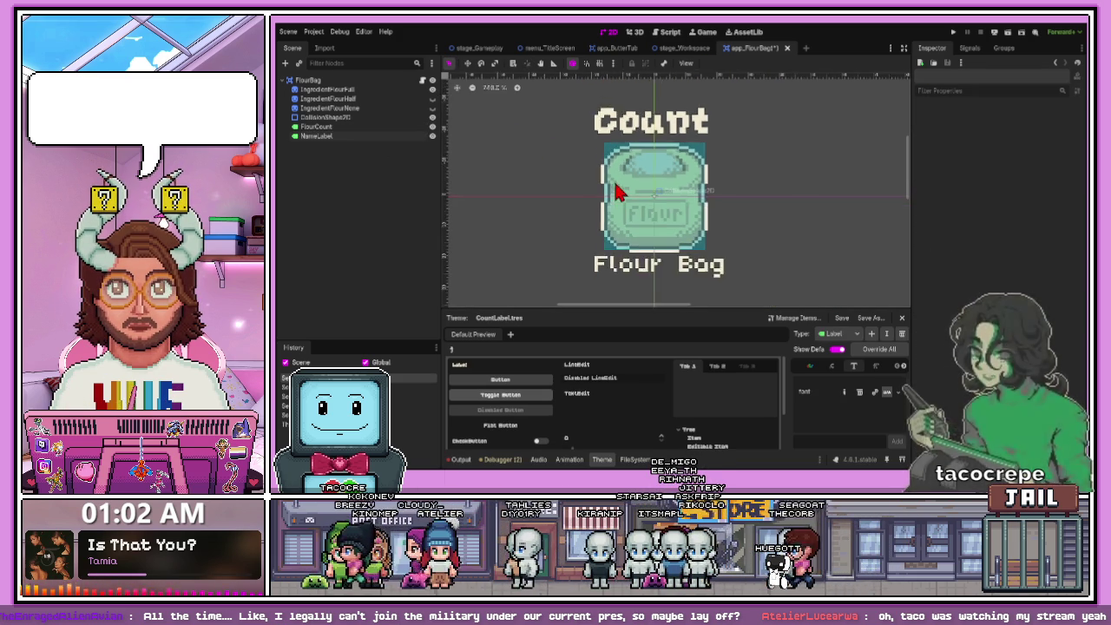
Hide the full flour bag sprite and show the IngredientFlourHalf sprite instead
scroll(616, 193, "down", 2)
left_click(433, 90)
left_click(432, 99)
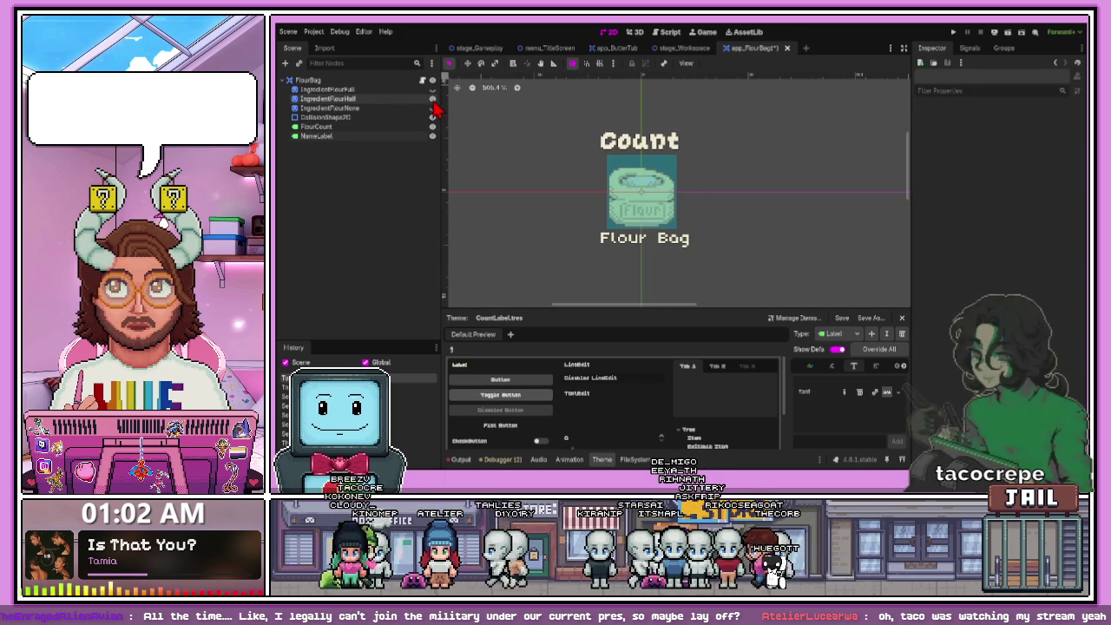
left_click(416, 99)
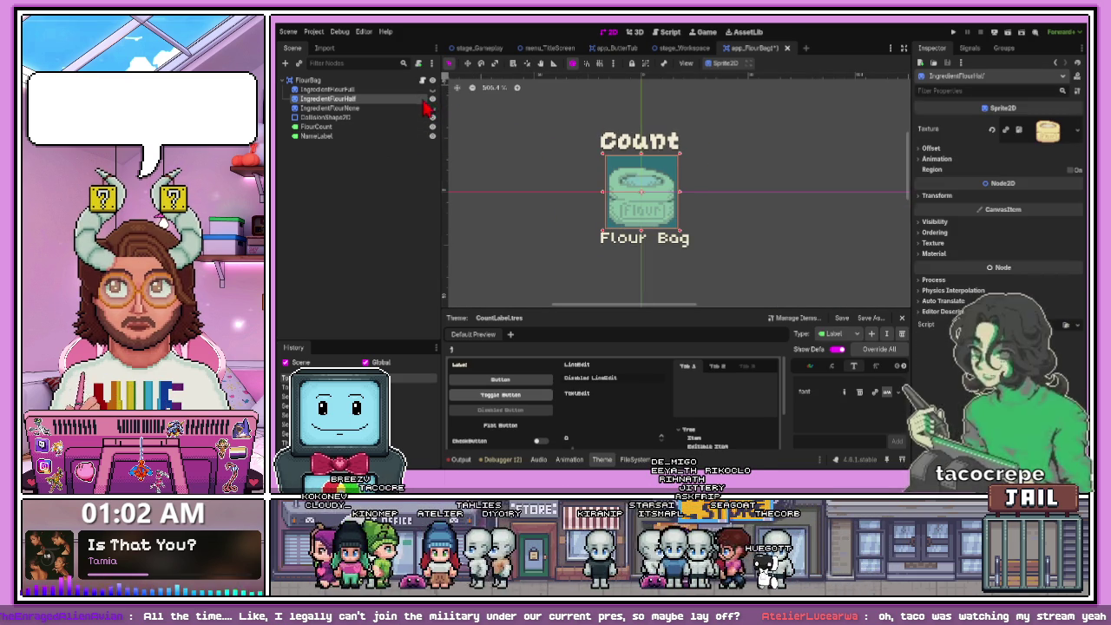
Give IngredientFlourHalf a New Material and browse the FlourBag folder's files
left_click(929, 254)
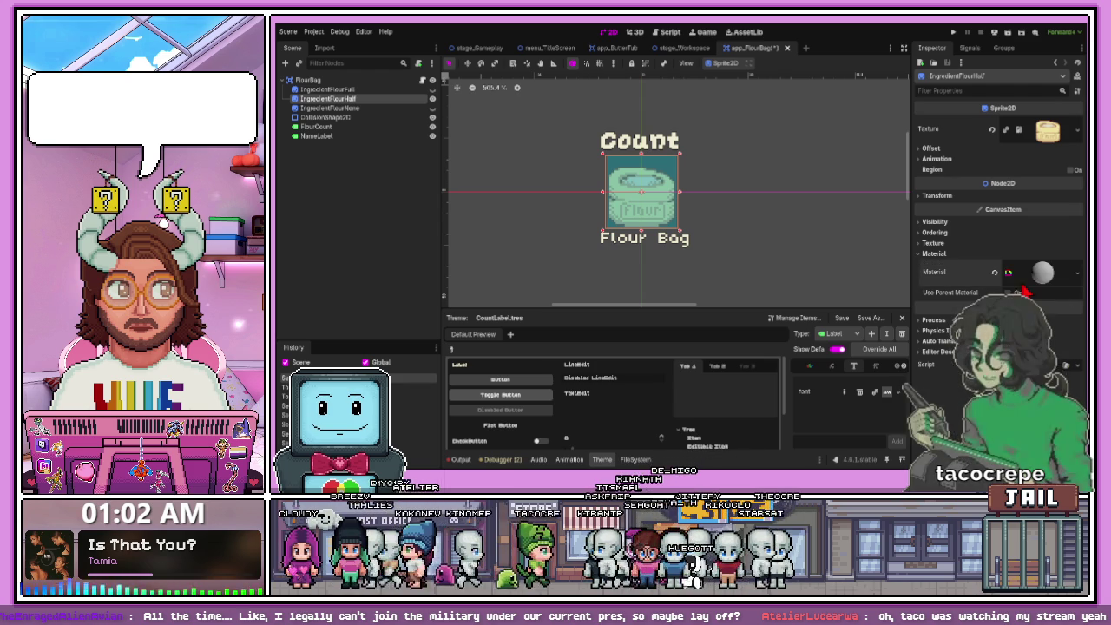
left_click(1008, 273)
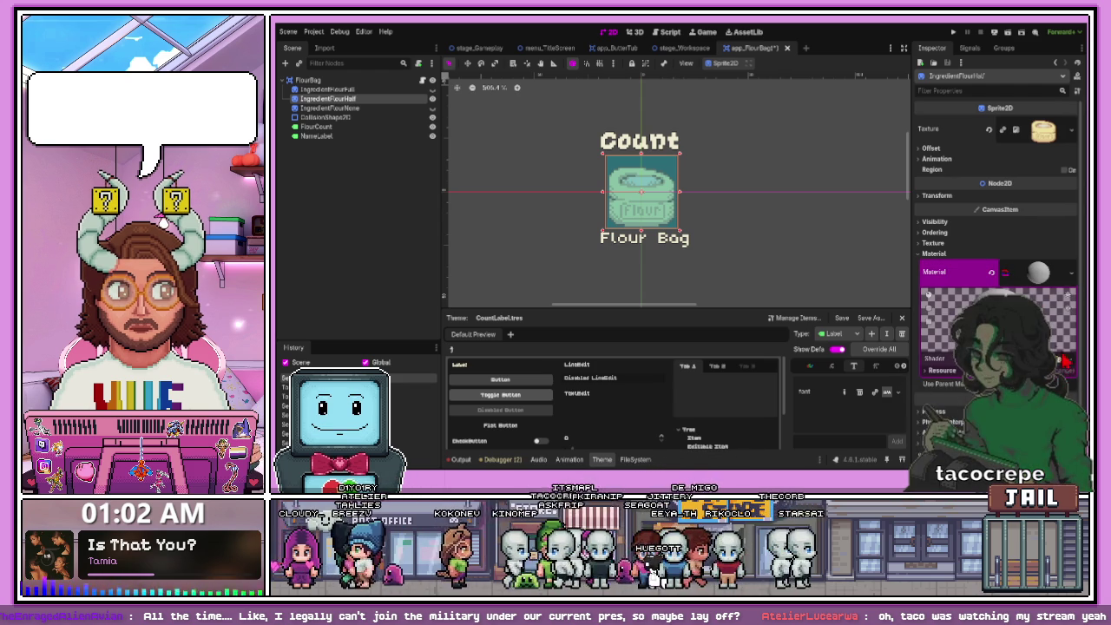
left_click(743, 194)
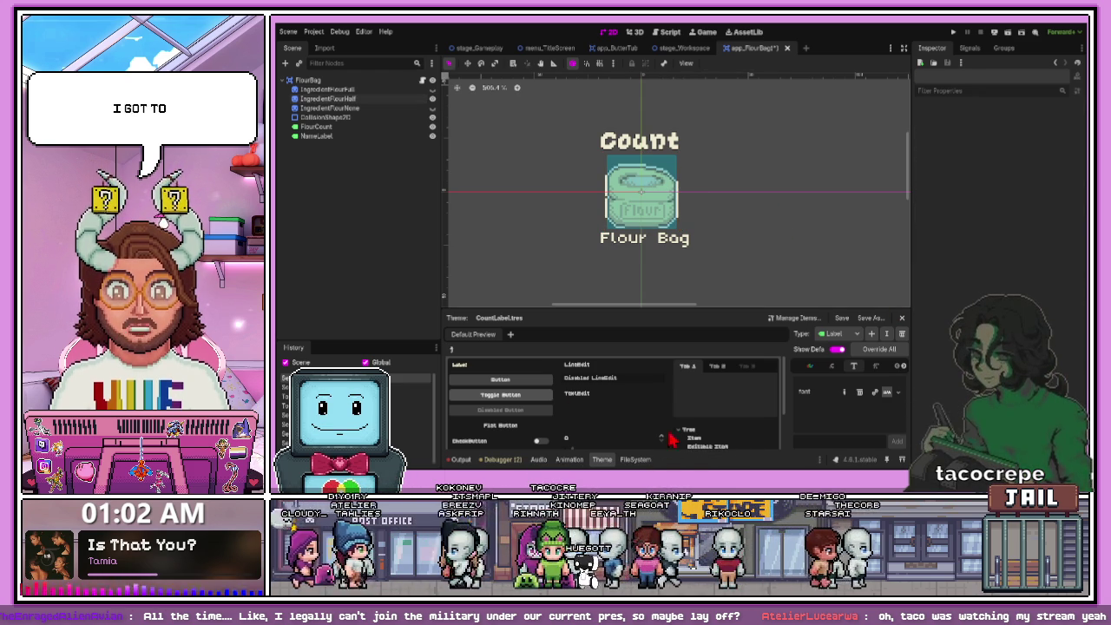
left_click(635, 459)
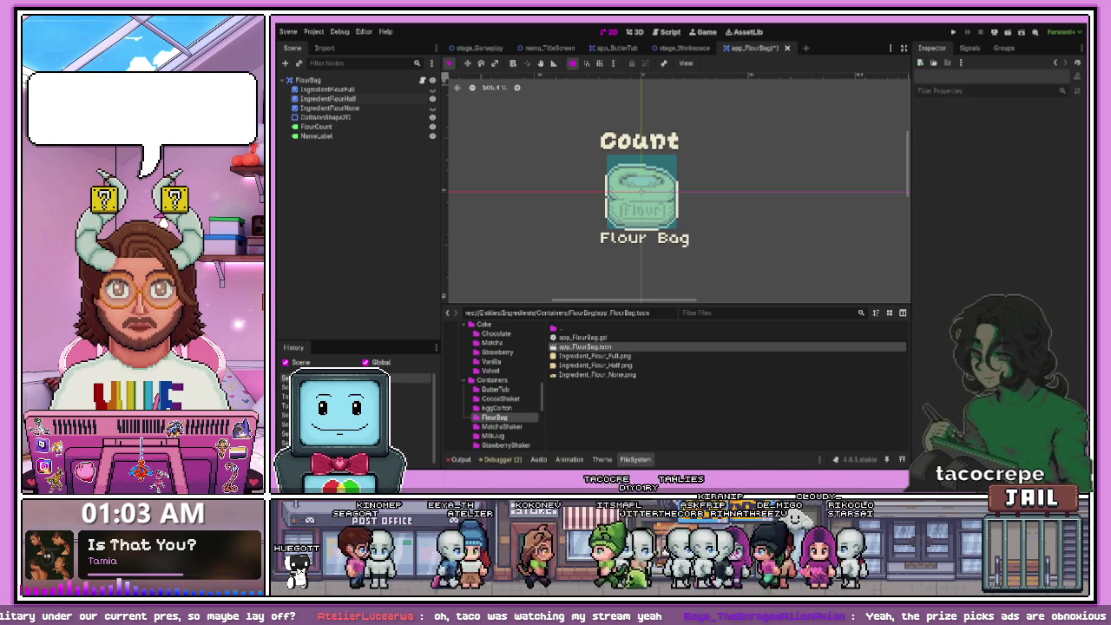
Zoom in on the FlourBag scene and select its CollisionShape2D
left_click(639, 236)
scroll(721, 213, "up", 2)
left_click(720, 212)
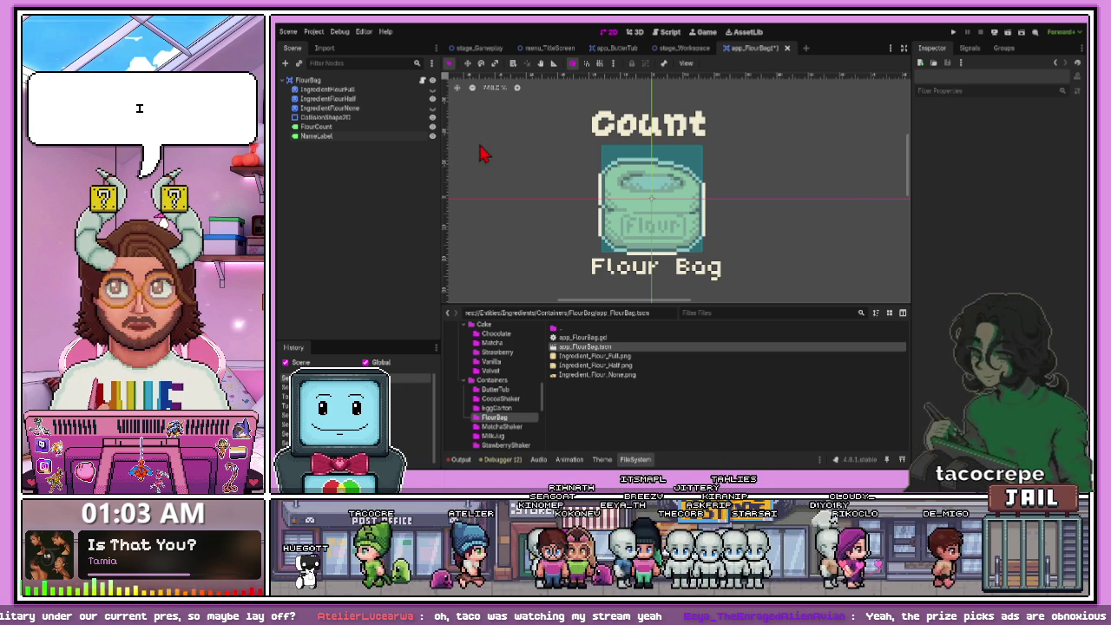
scroll(627, 214, "up", 1)
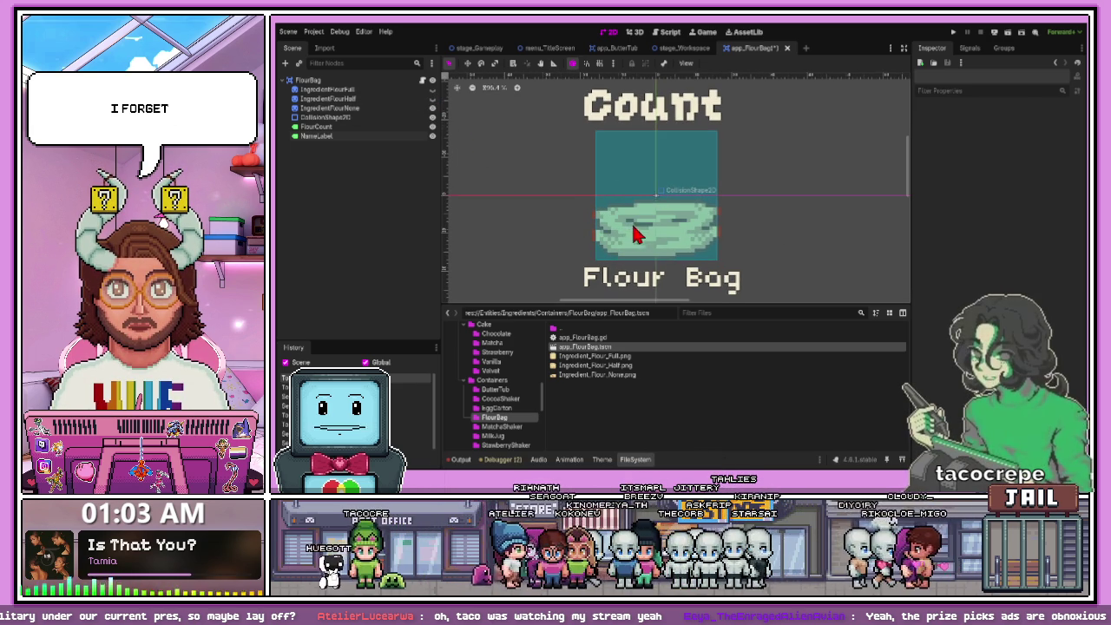
left_click(660, 243)
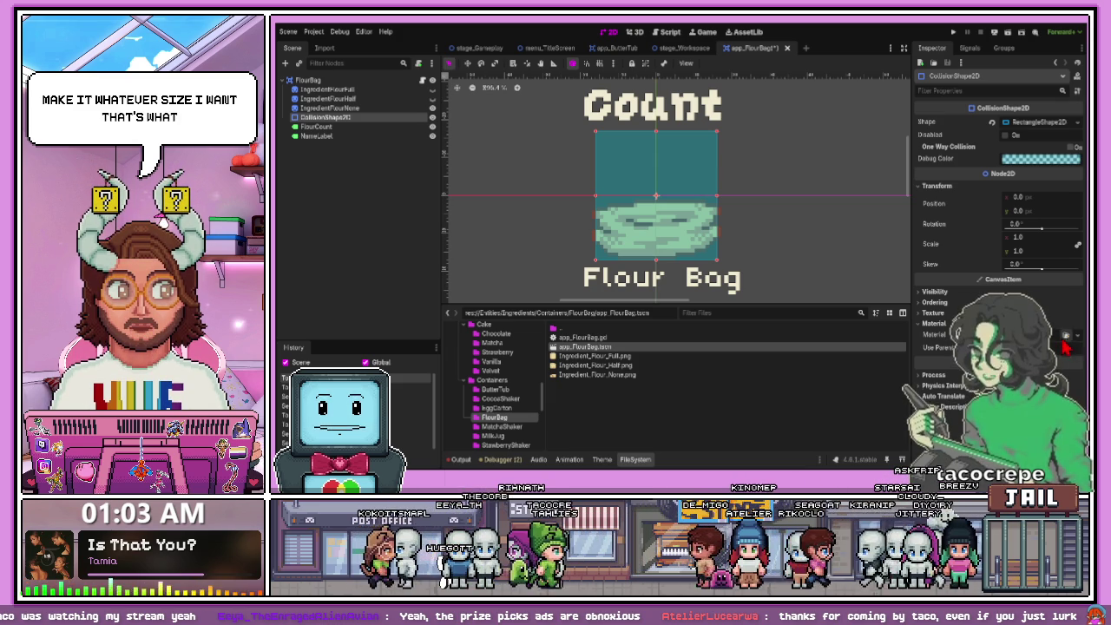
Give the FlourBag CollisionShape2D a new material
left_click(928, 278)
scroll(928, 277, "down", 1)
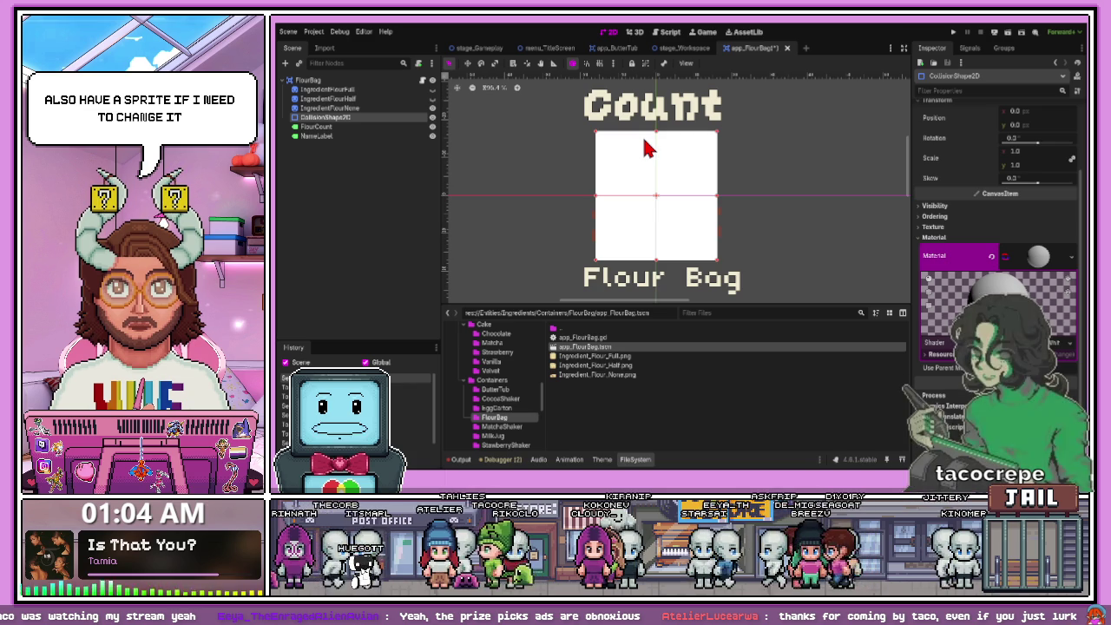
left_click(643, 149)
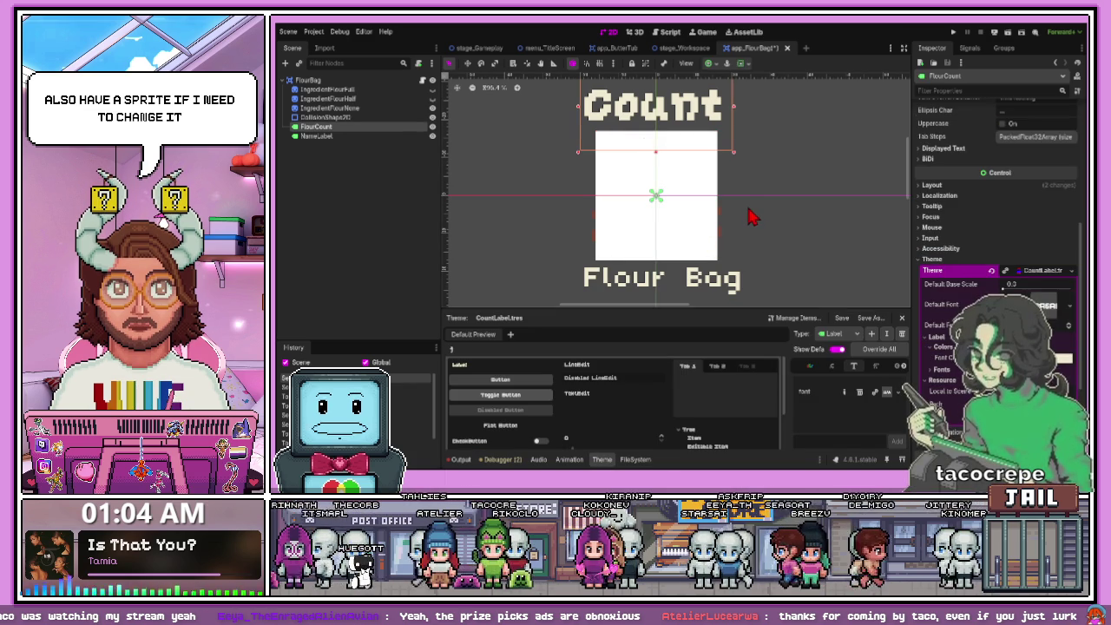
Assign a new material to the IngredientFlourNone sprite and save the FlourBag scene
left_click(633, 193)
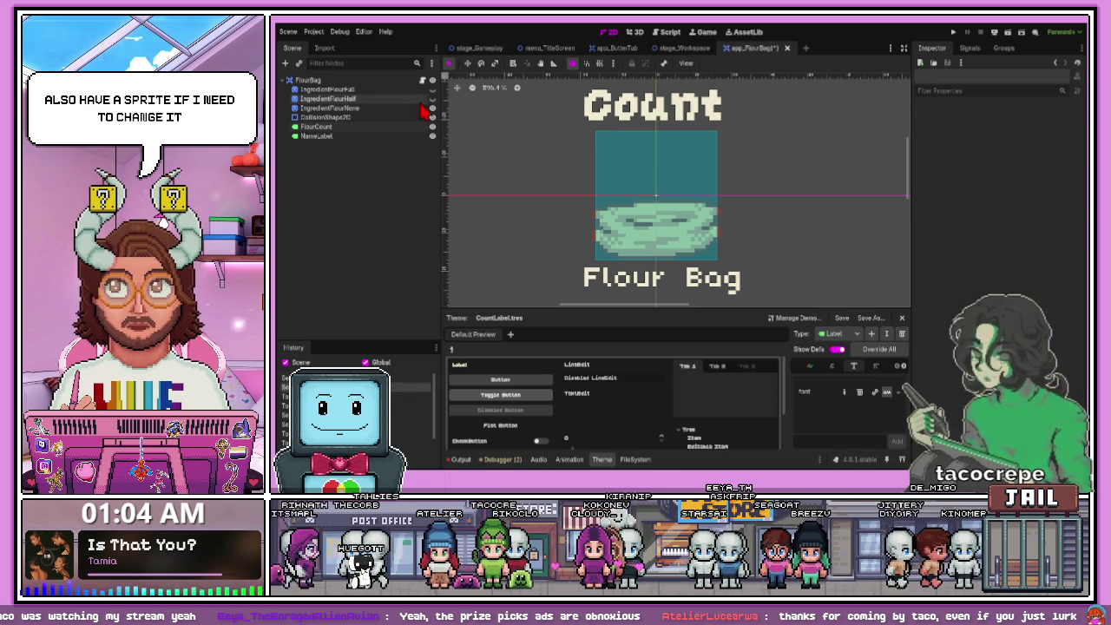
left_click(934, 253)
left_click(1043, 270)
left_click(1044, 309)
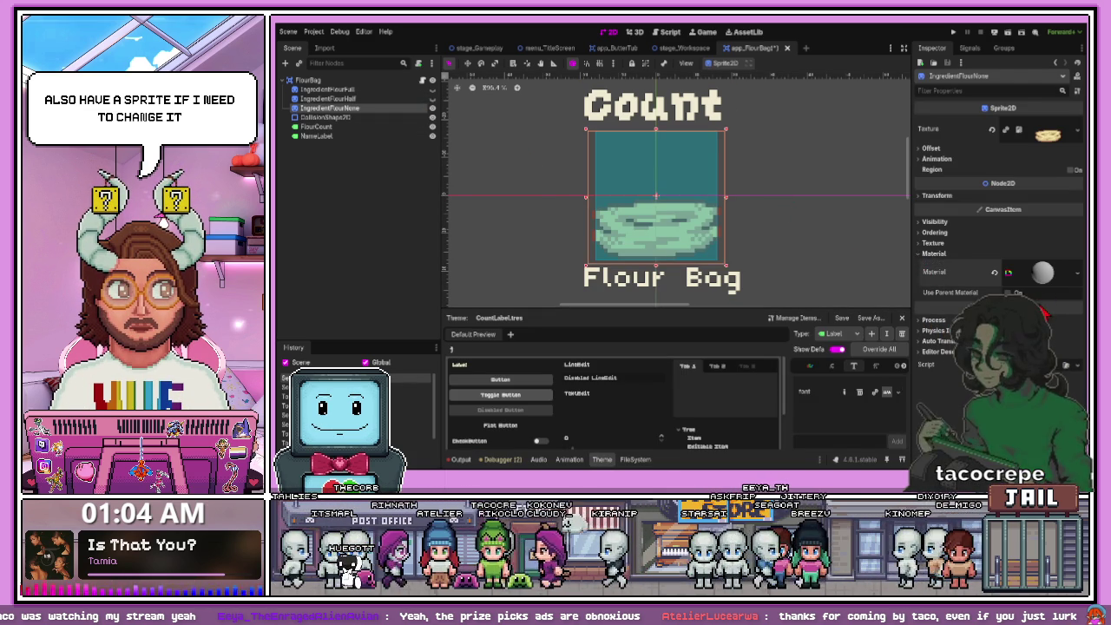
left_click(1012, 276)
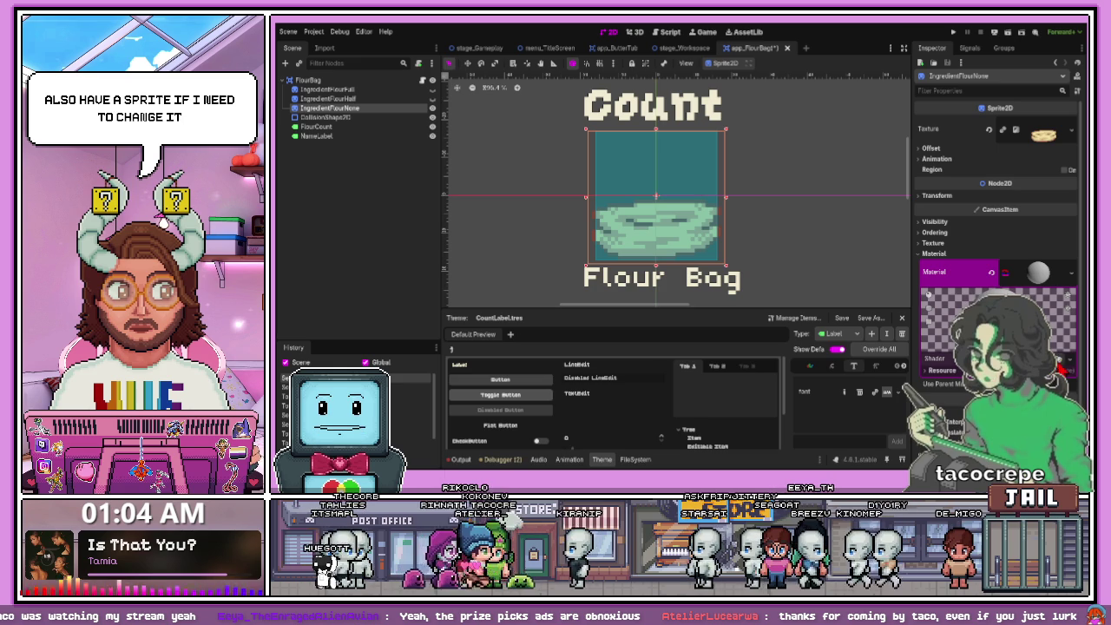
left_click(593, 149)
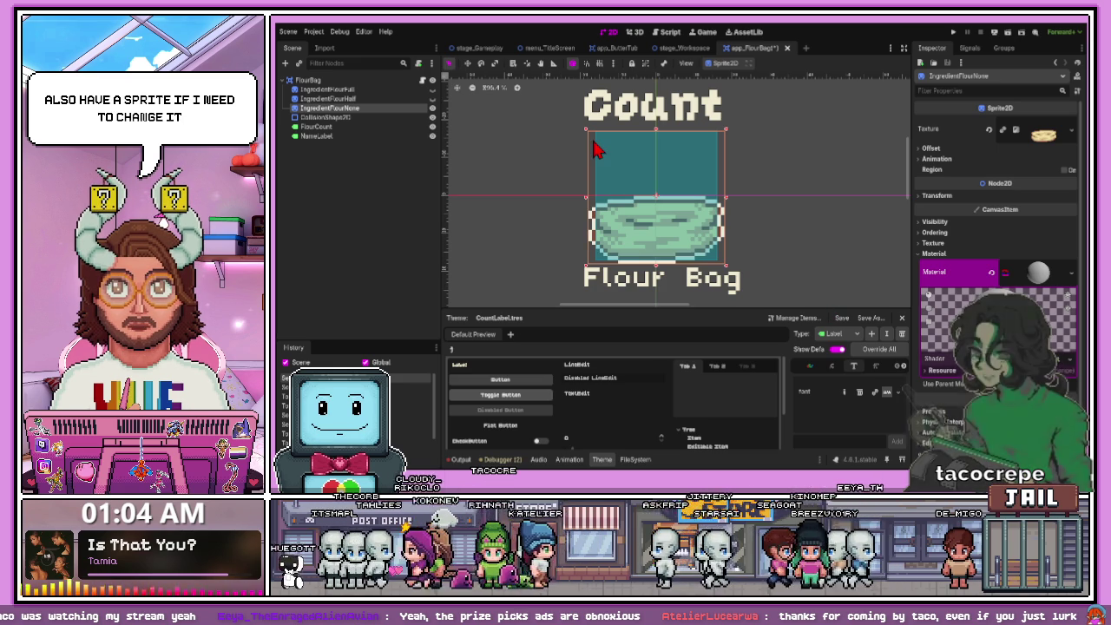
left_click(810, 231)
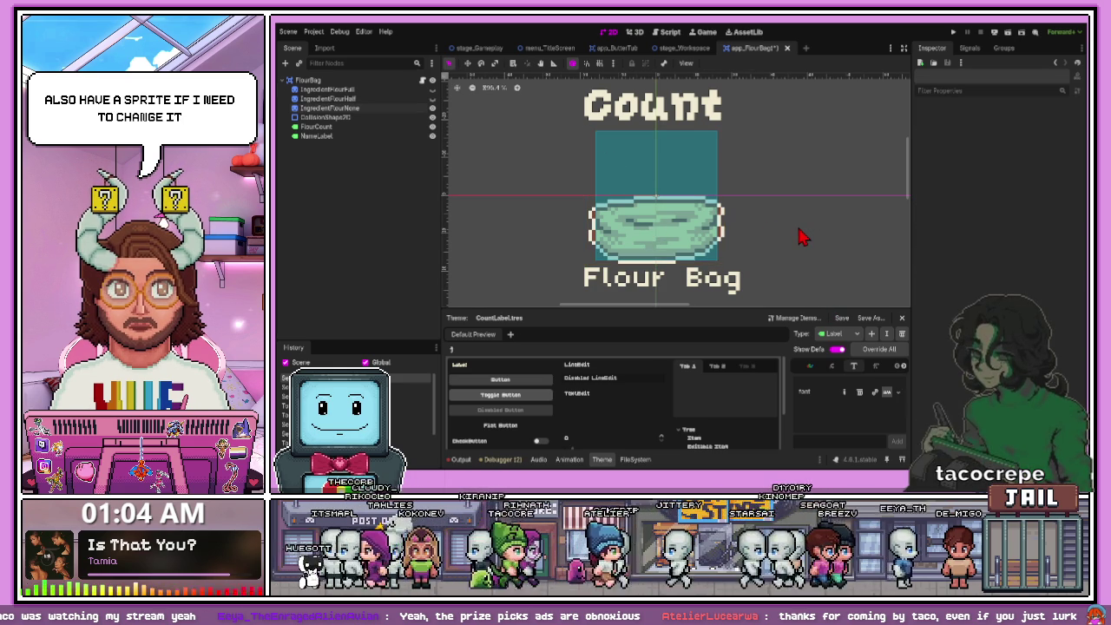
key("ctrl+s")
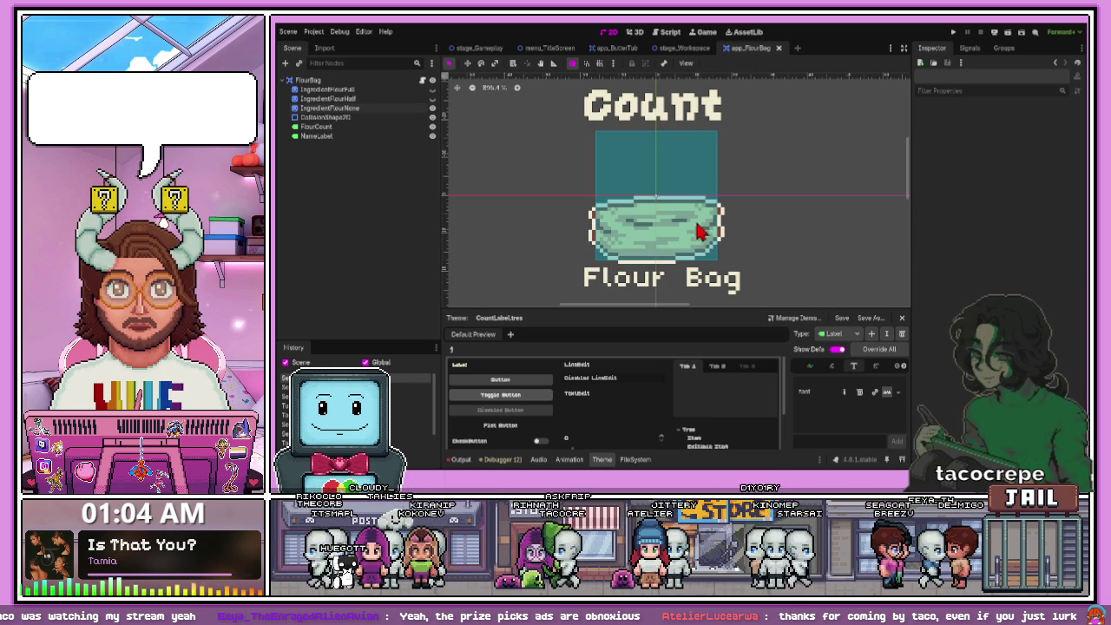
Toggle IngredientFlourNone's visibility until the empty flour sprite is shown
left_click(433, 108)
left_click(433, 109)
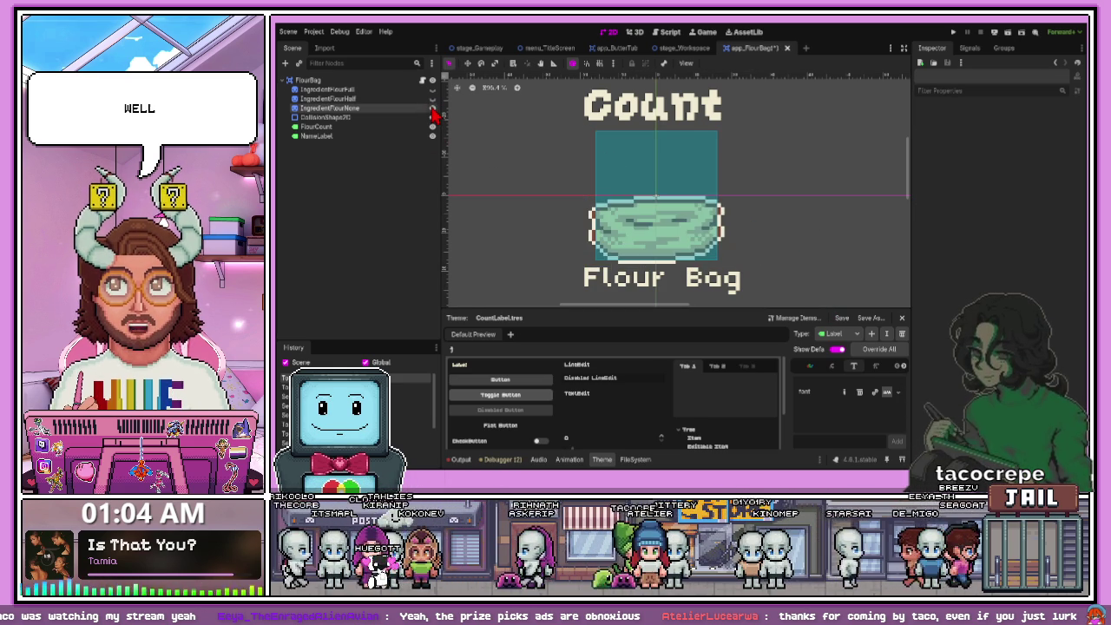
left_click(433, 108)
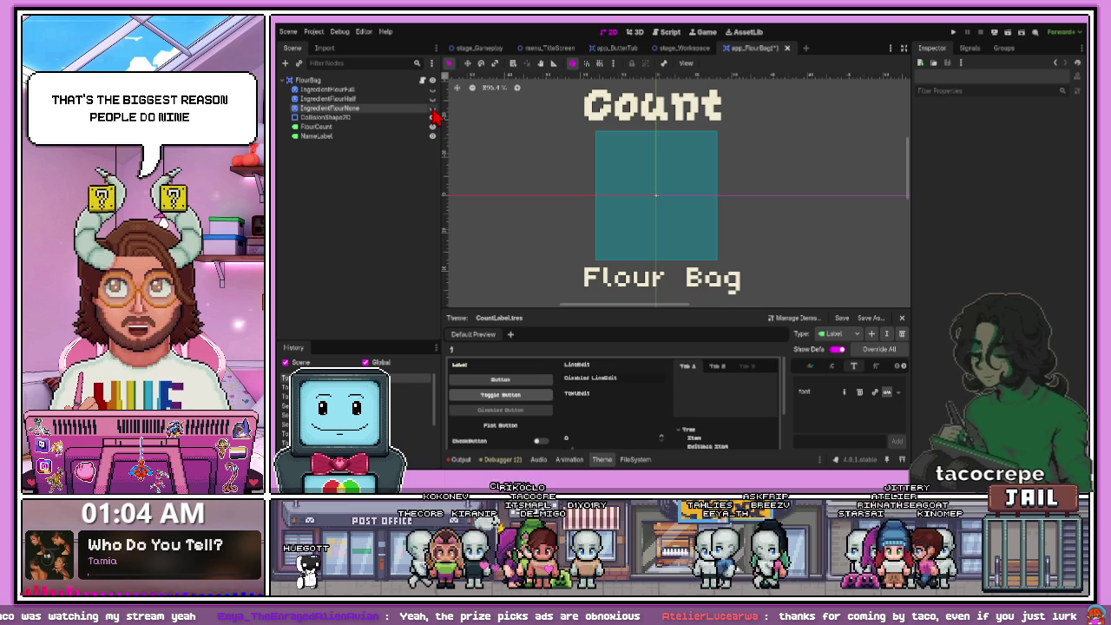
left_click(433, 109)
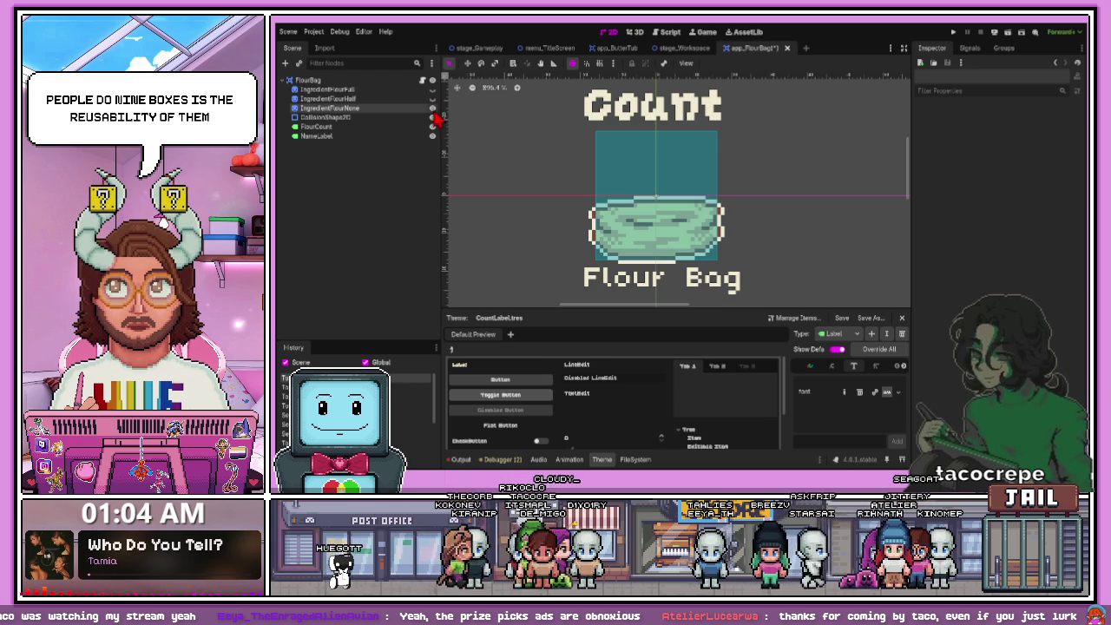
Widen the FlourBag collision shape by dragging its left edge 10 pixels outward
left_click(612, 228)
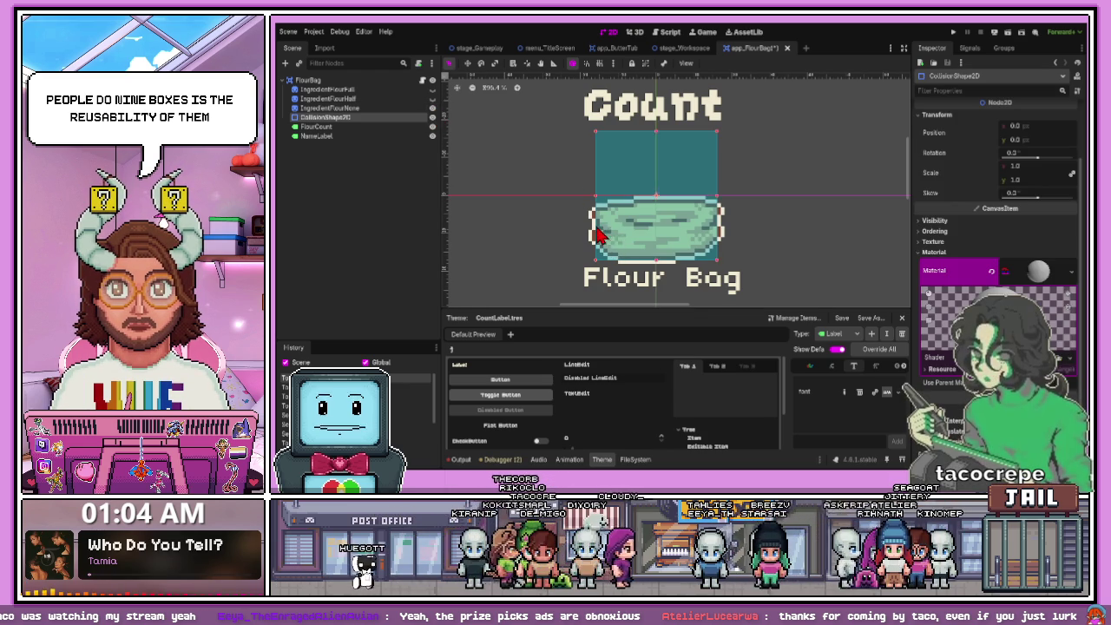
scroll(599, 212, "up", 1)
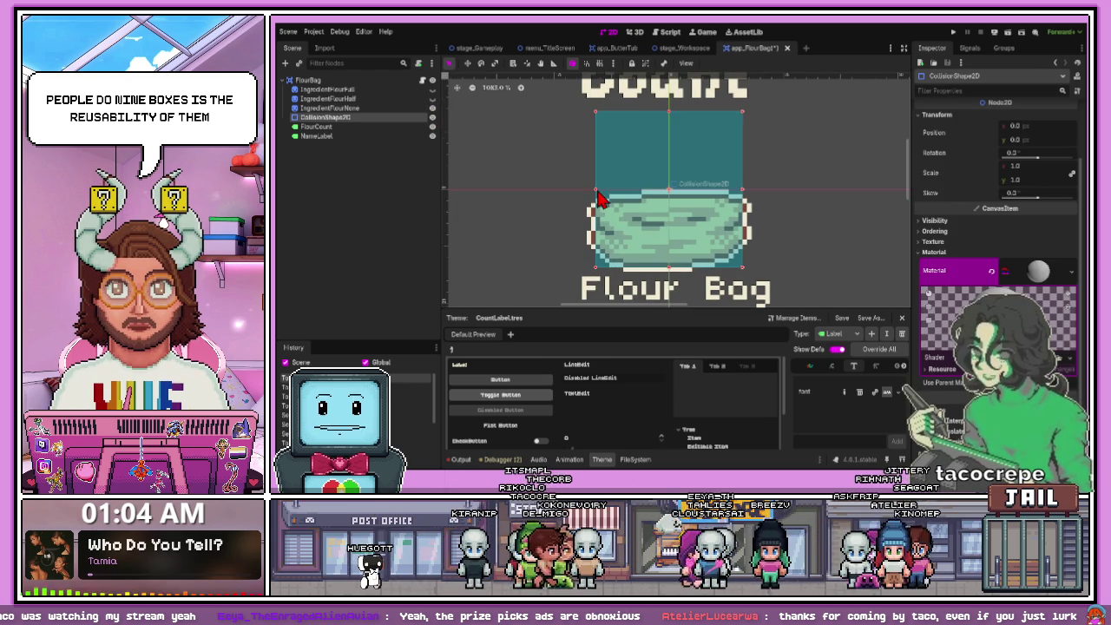
left_click_drag(595, 198, 587, 198)
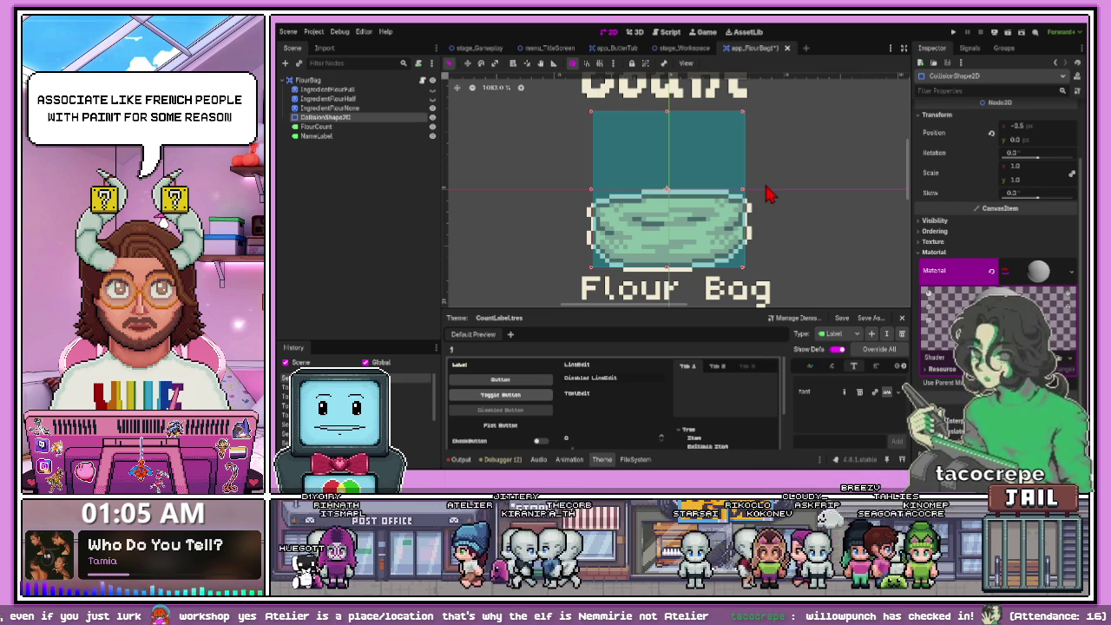
scroll(653, 245, "up", 2)
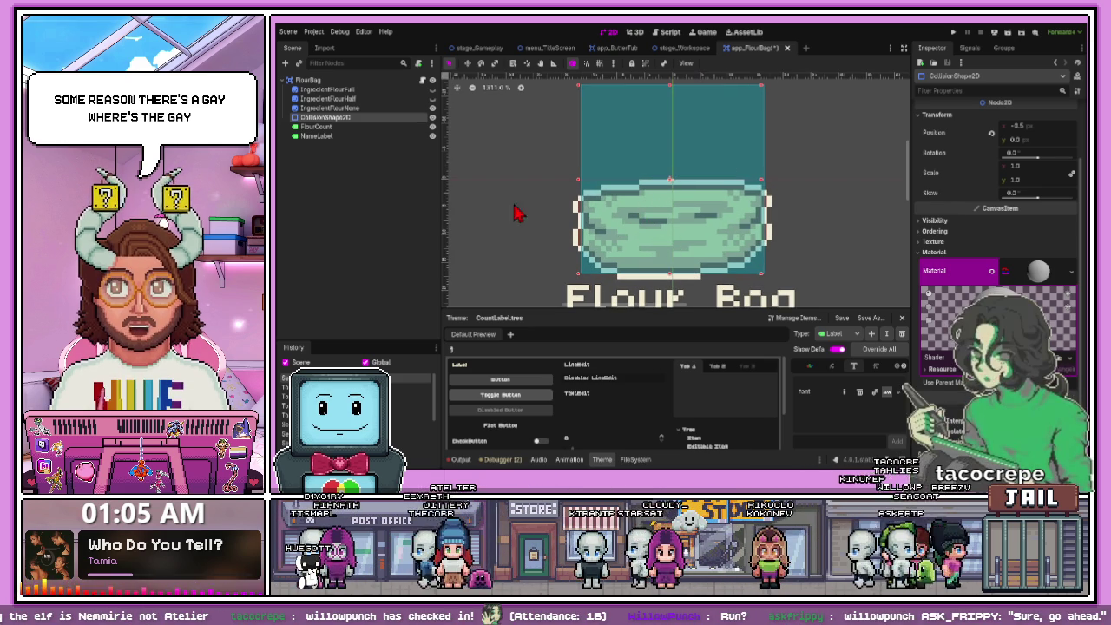
Toggle the flour sprite variants' visibility, leaving the full flour bag showing
left_click(434, 109)
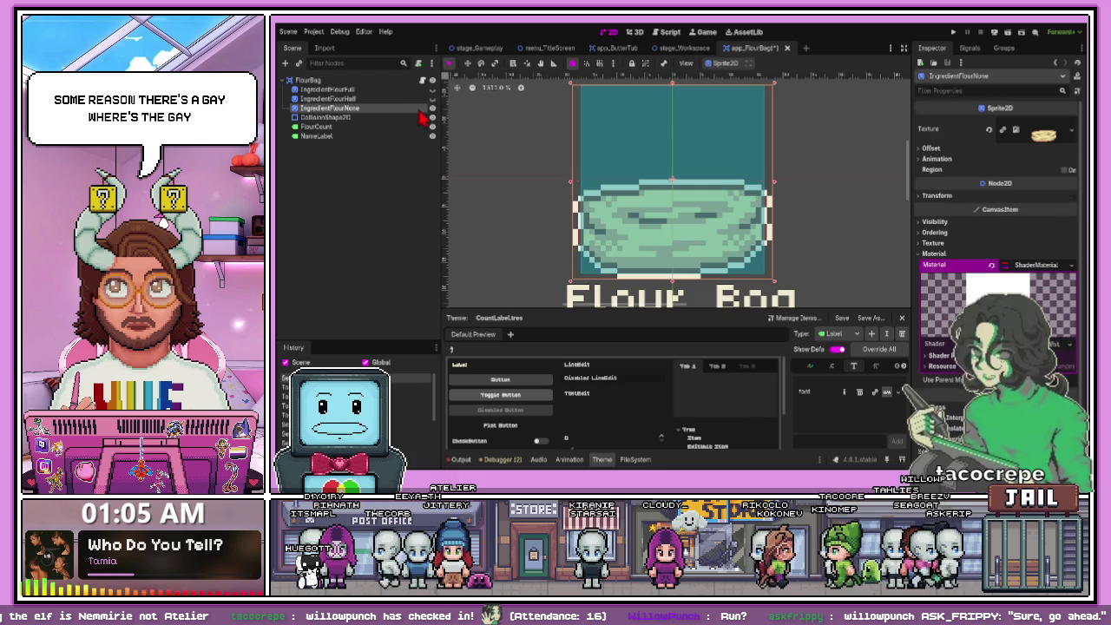
left_click(433, 108)
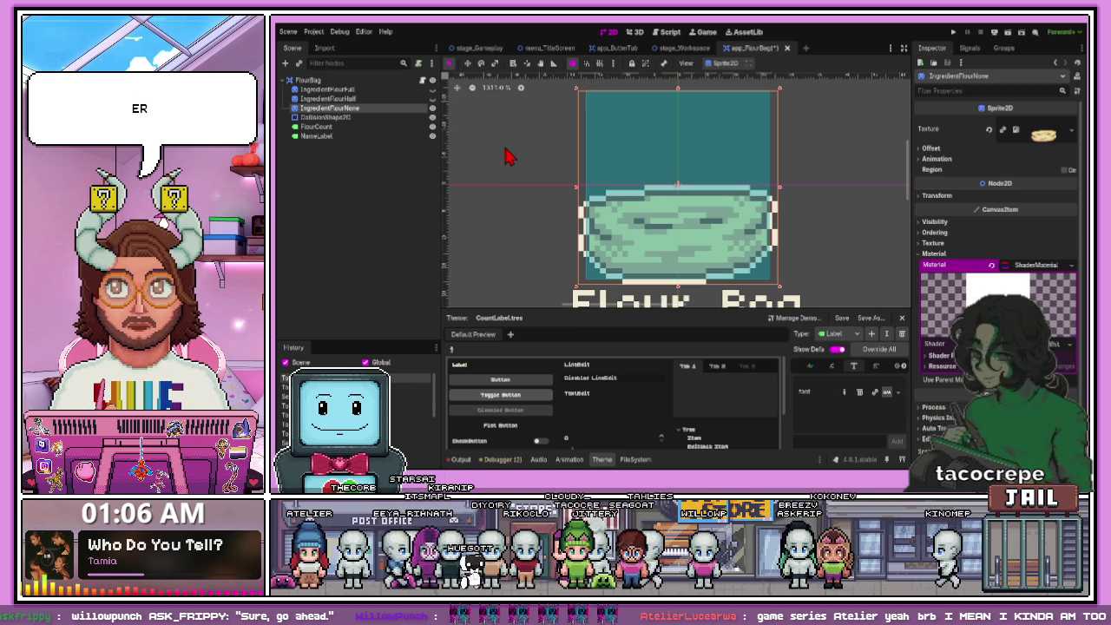
left_click(544, 193)
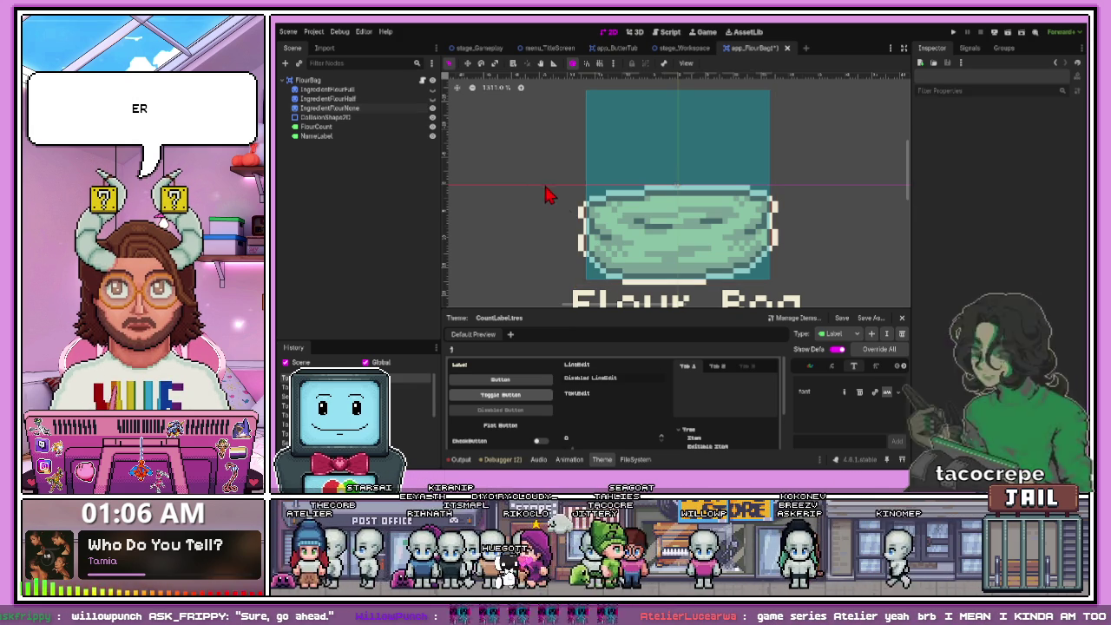
left_click(432, 108)
left_click(417, 107)
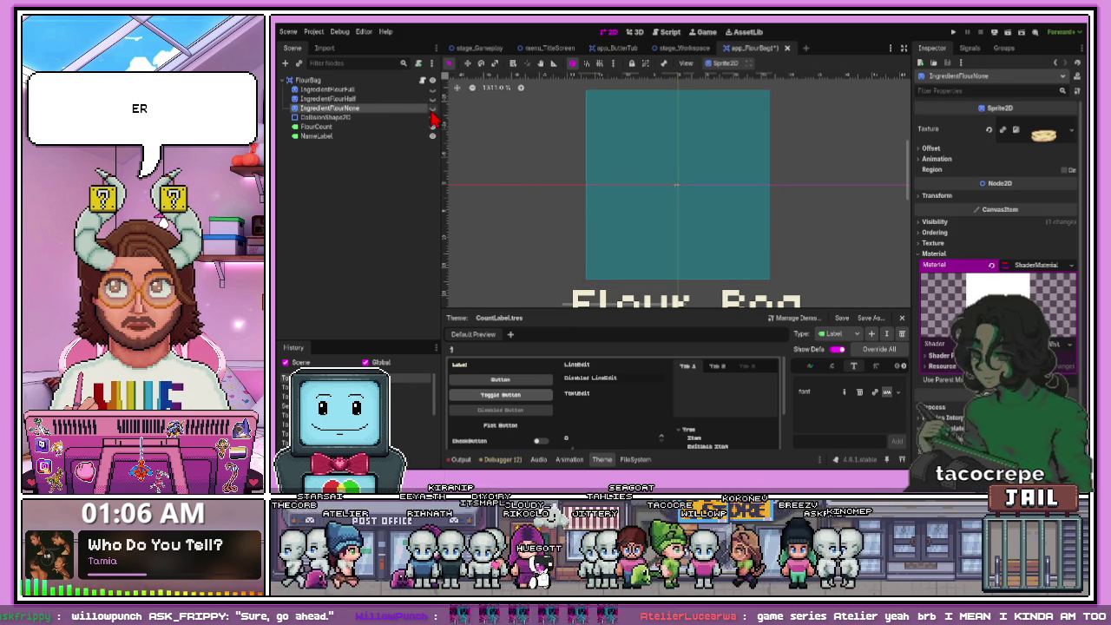
left_click(432, 108)
left_click(432, 108)
left_click(432, 90)
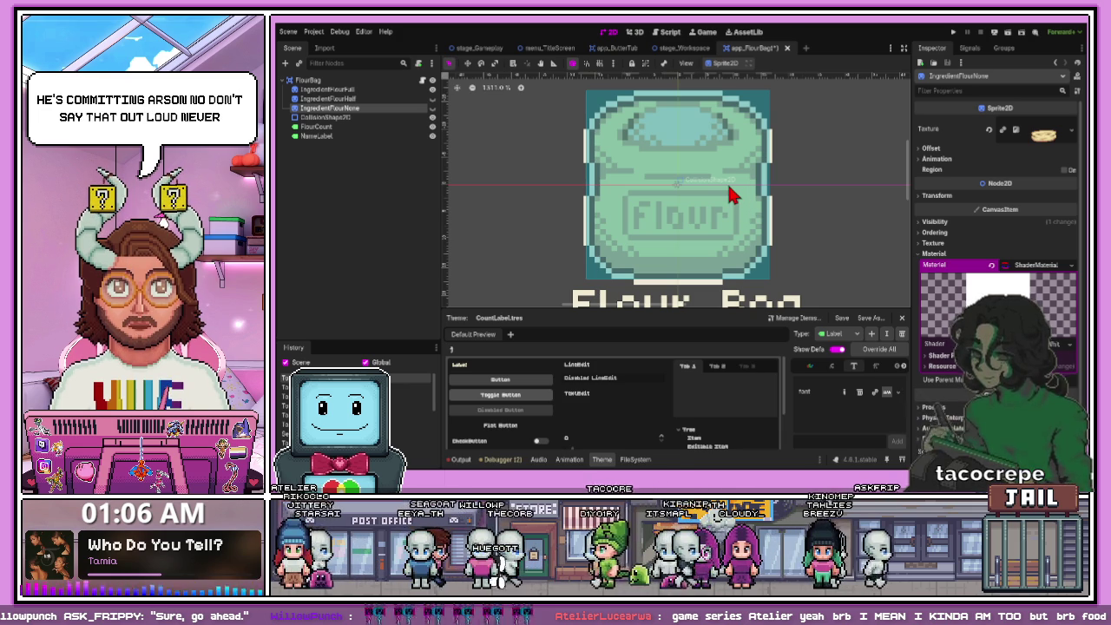
Save and close the FlourBag scene, then open app_MatchaShaker.tscn from the MatchaShaker folder
left_click(803, 198)
key("ctrl+s")
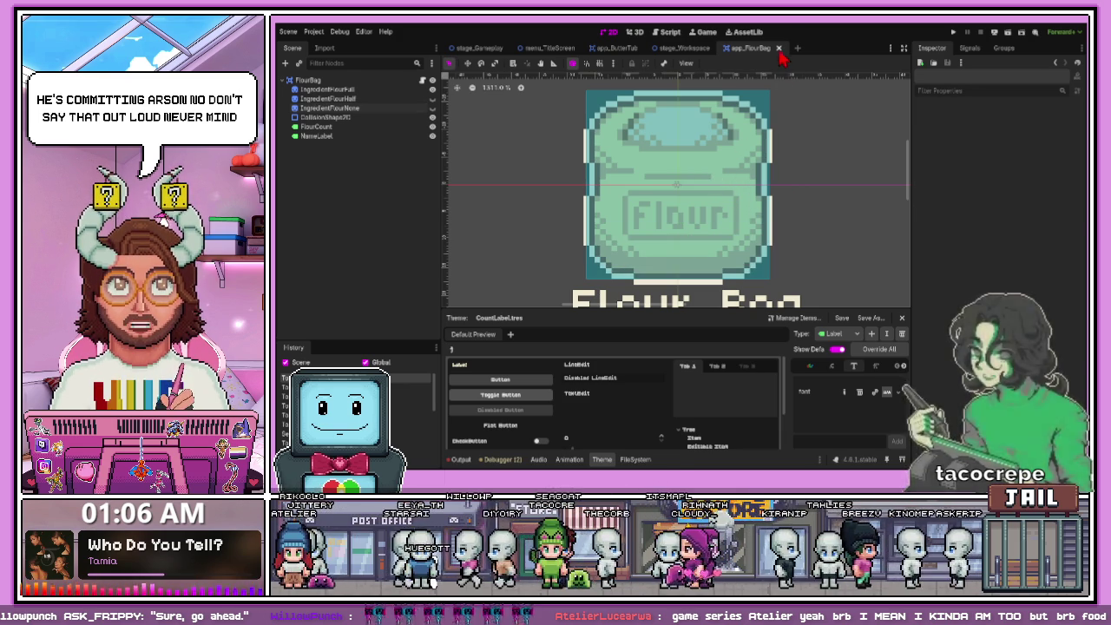
left_click(778, 48)
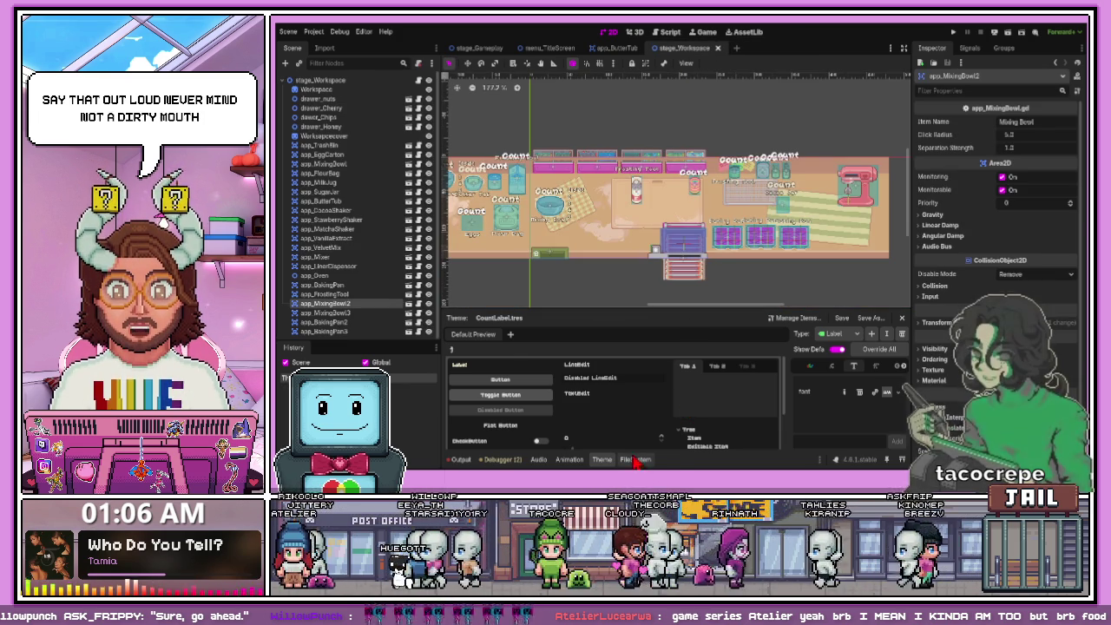
left_click(634, 459)
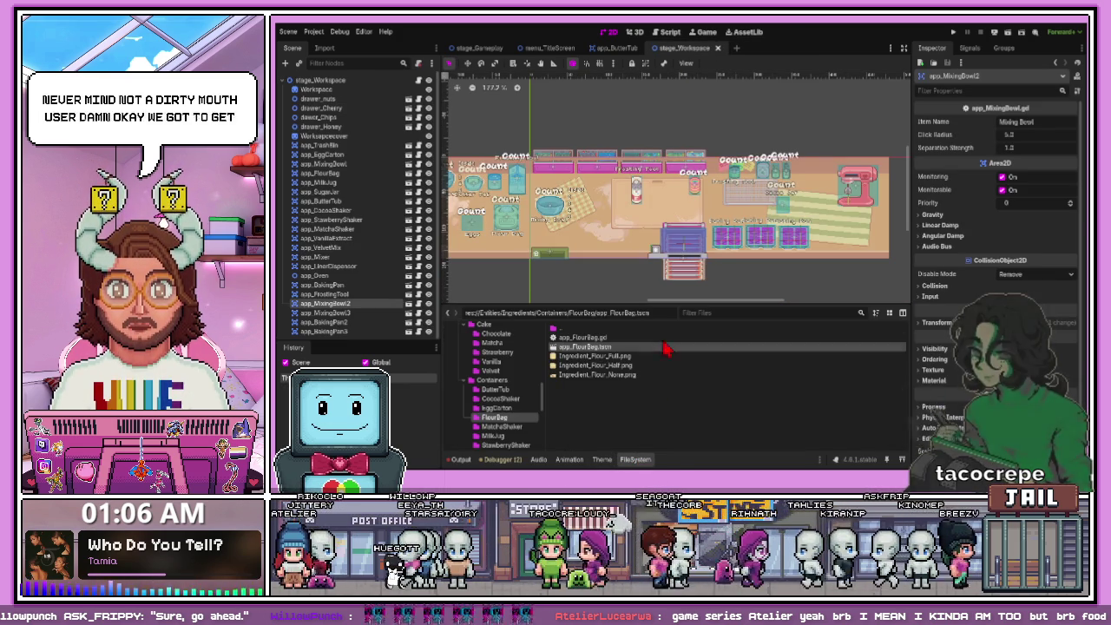
left_click(501, 426)
double_click(590, 346)
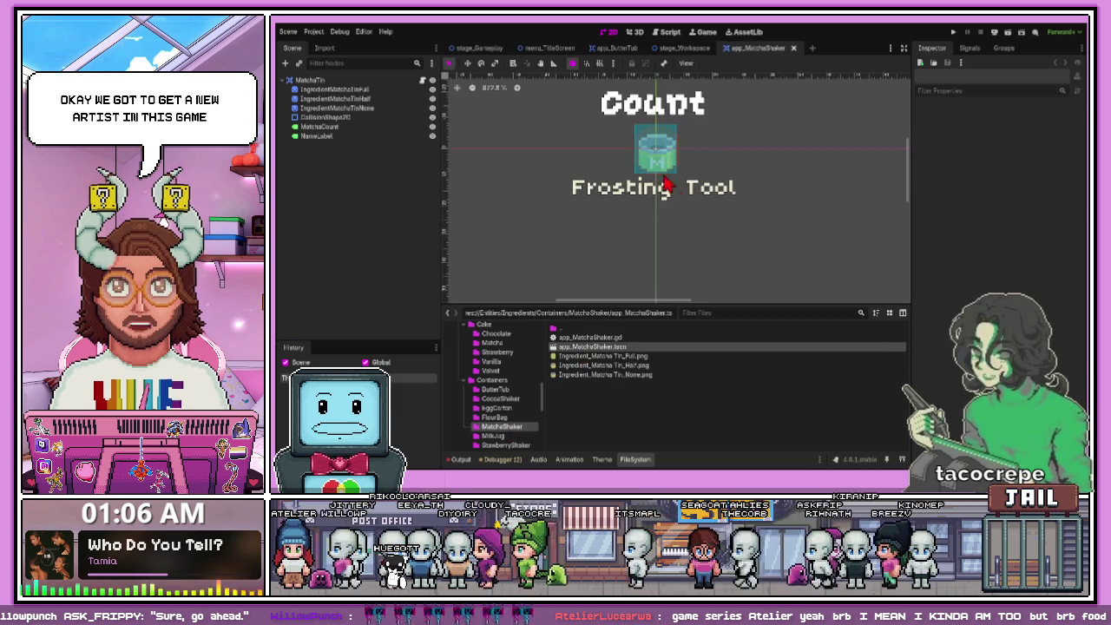
Assign a material to the IngredientMatchaTinFull sprite in the MatchaShaker scene
scroll(669, 193, "up", 2)
left_click(379, 91)
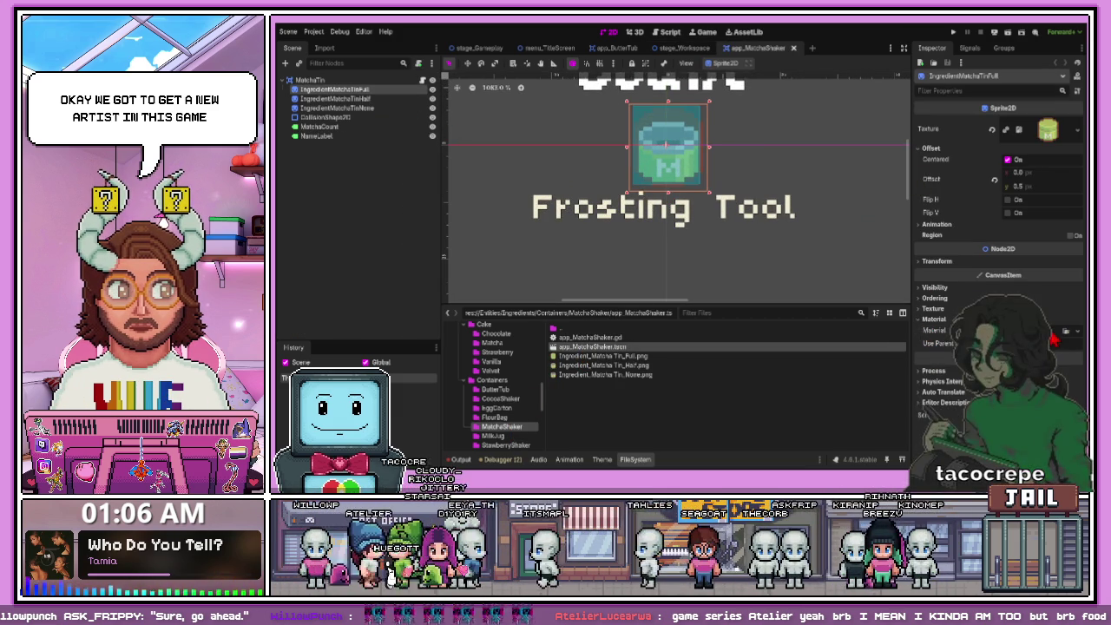
left_click(711, 173)
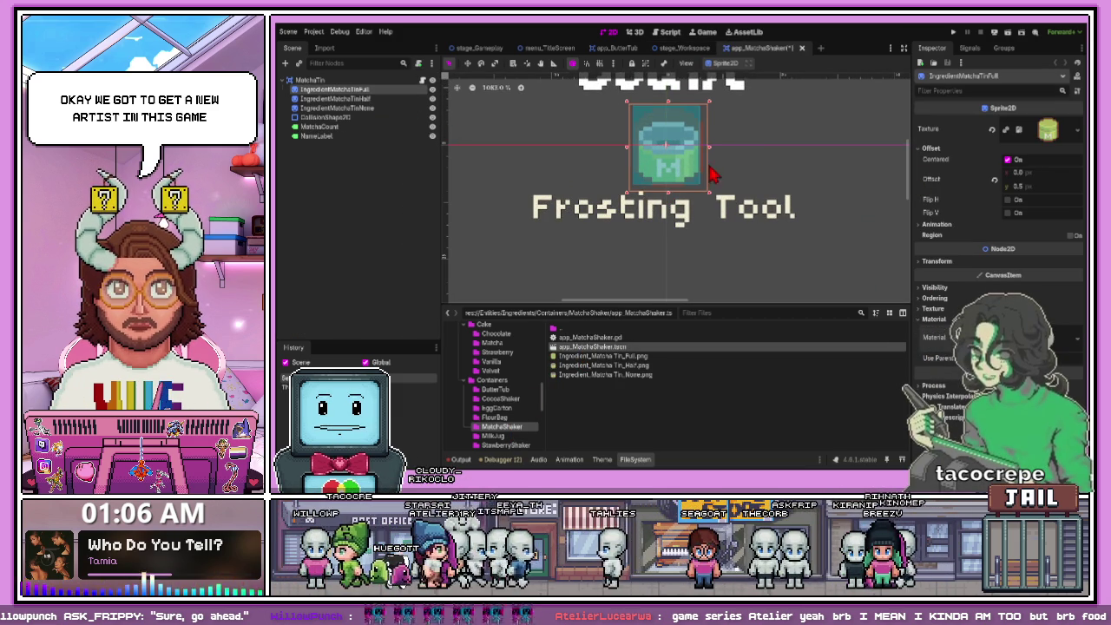
scroll(731, 208, "up", 2)
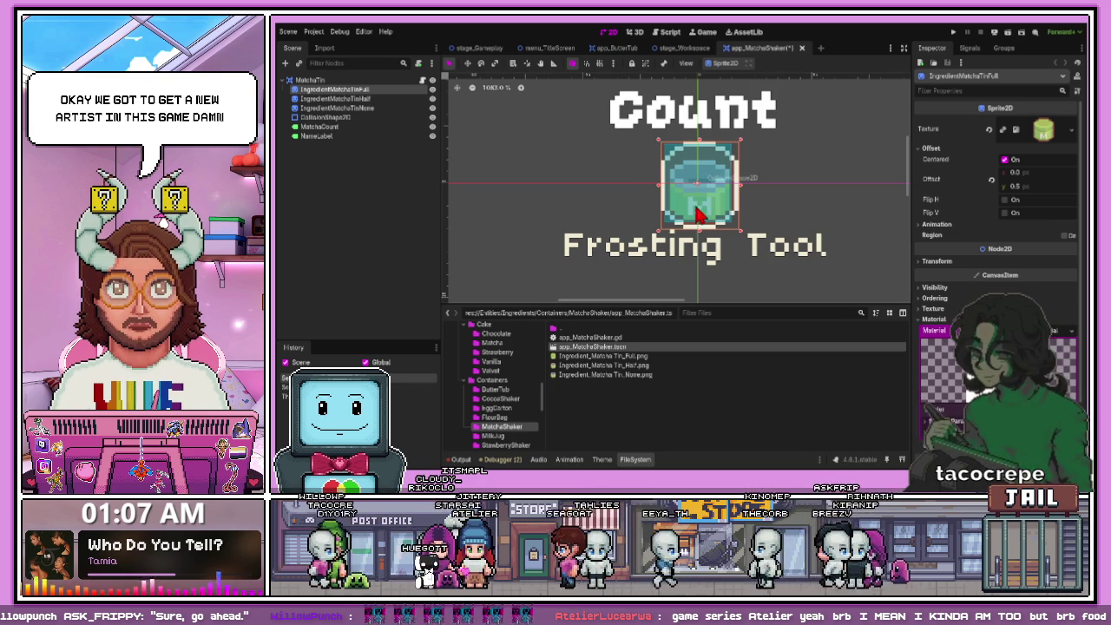
scroll(729, 187, "up", 2)
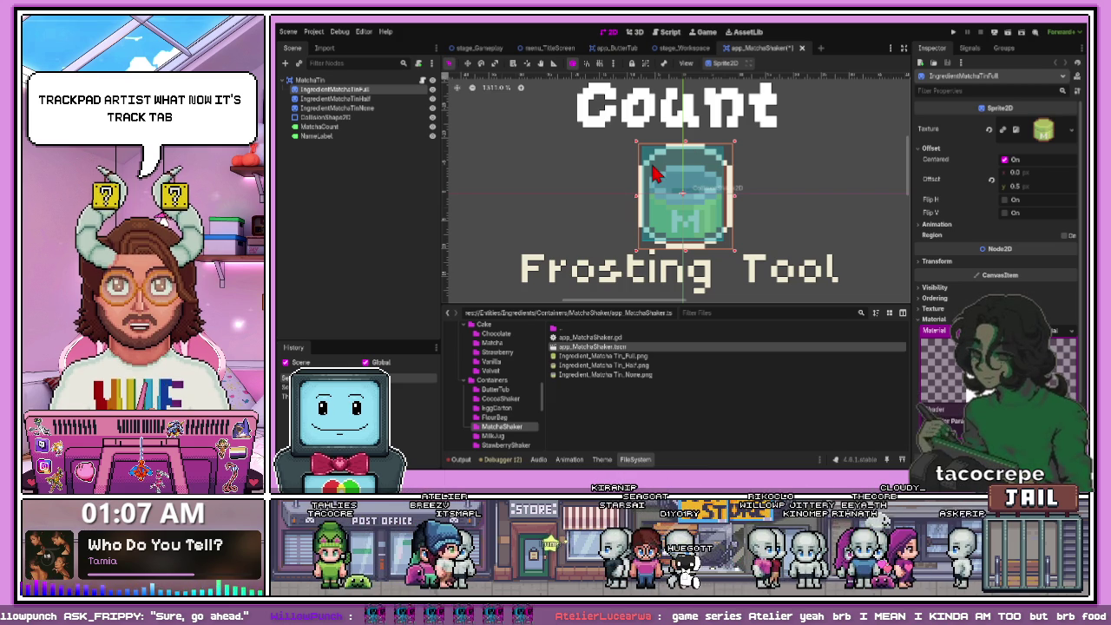
left_click(334, 98)
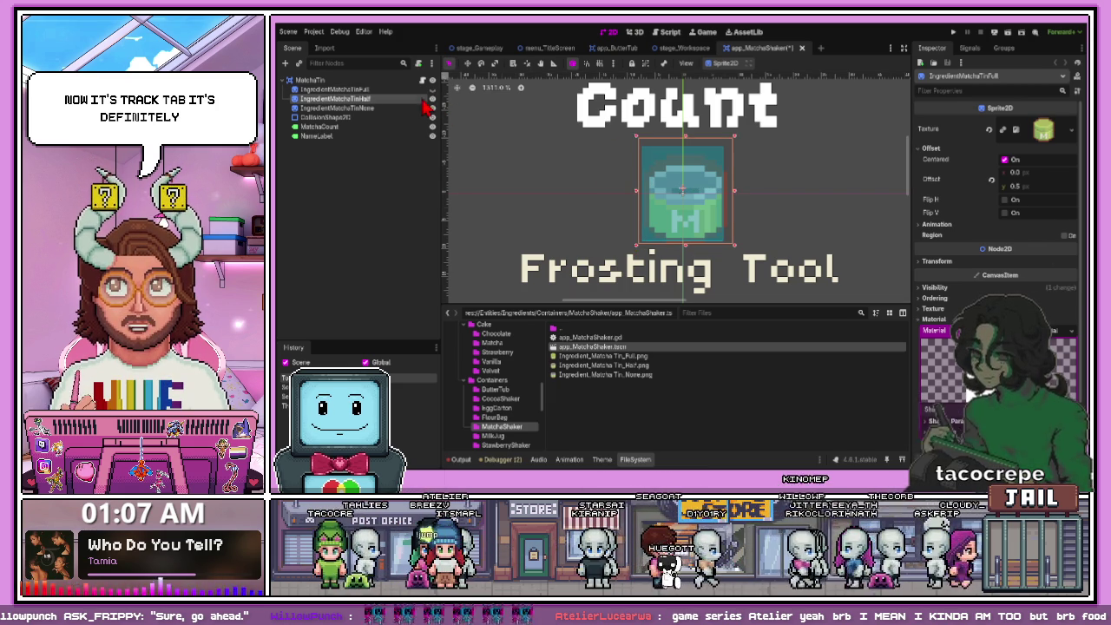
Give the IngredientMatchaTinHalf and IngredientMatchaTinNone sprites their own materials
left_click(928, 319)
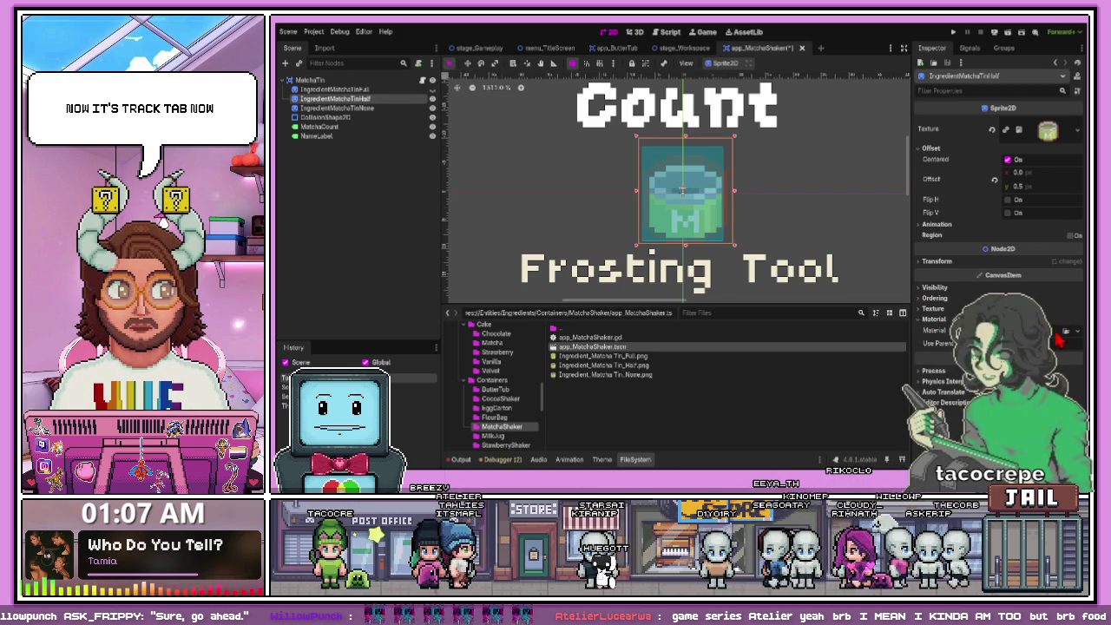
left_click(1057, 335)
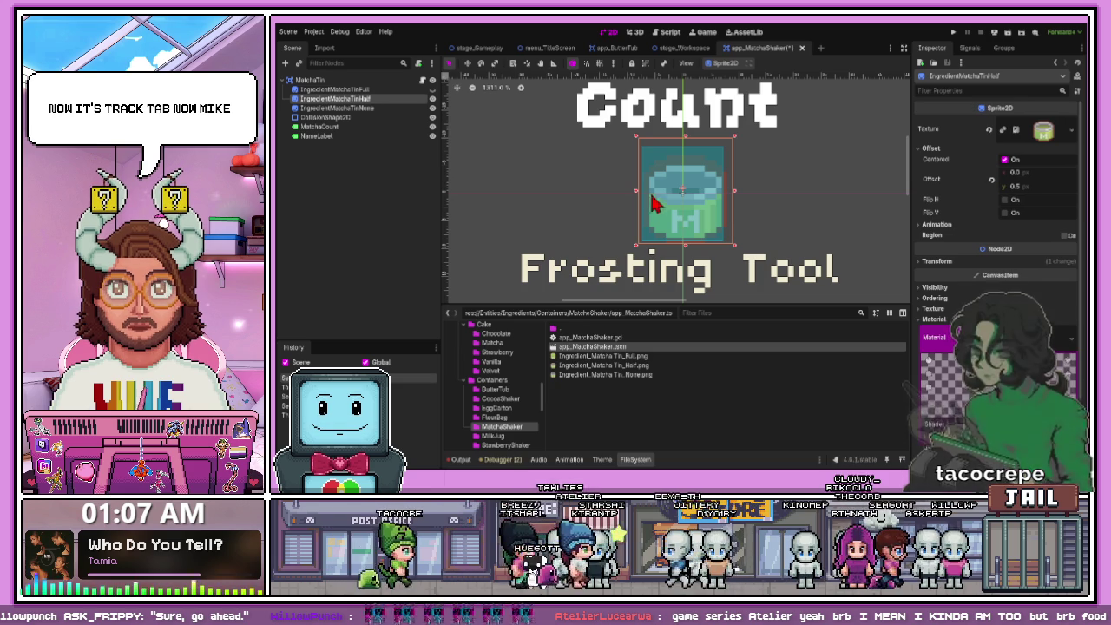
left_click(742, 217)
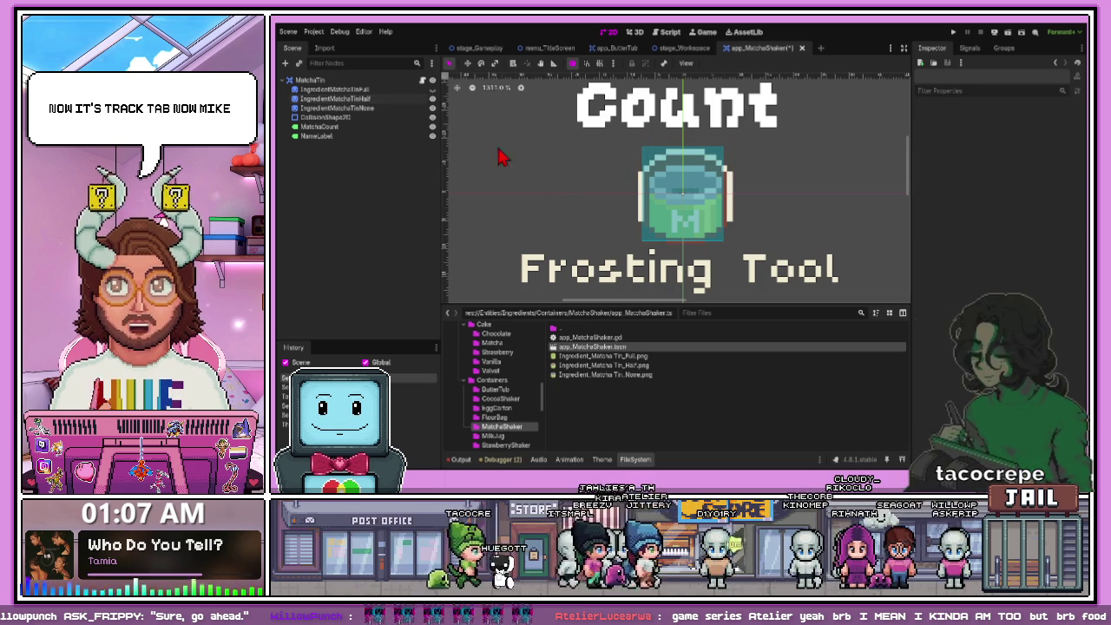
left_click(424, 110)
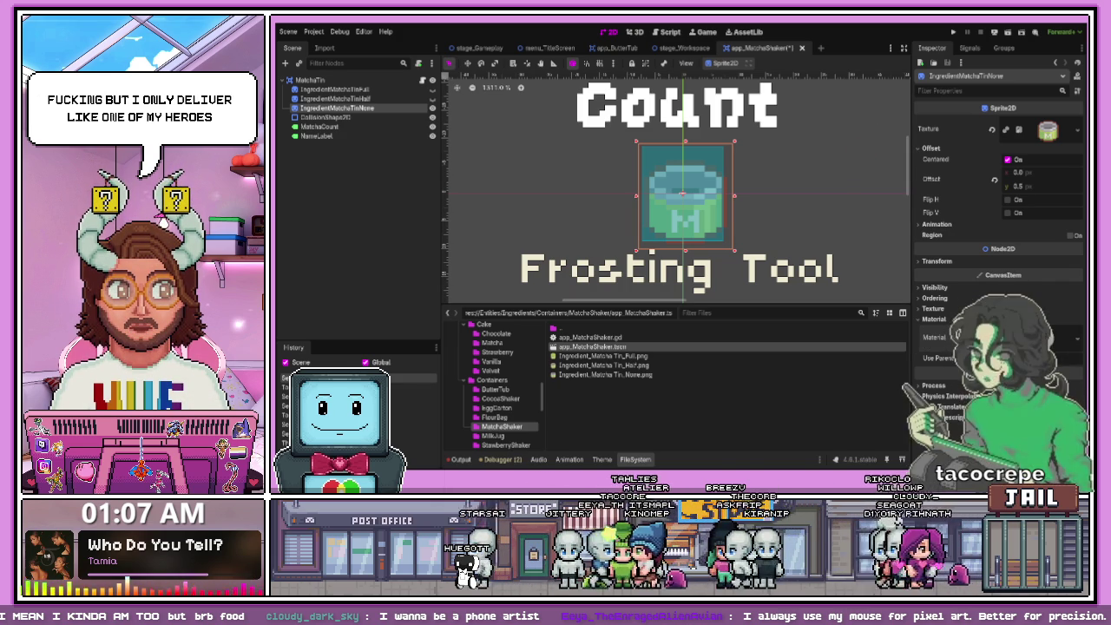
left_click(927, 358)
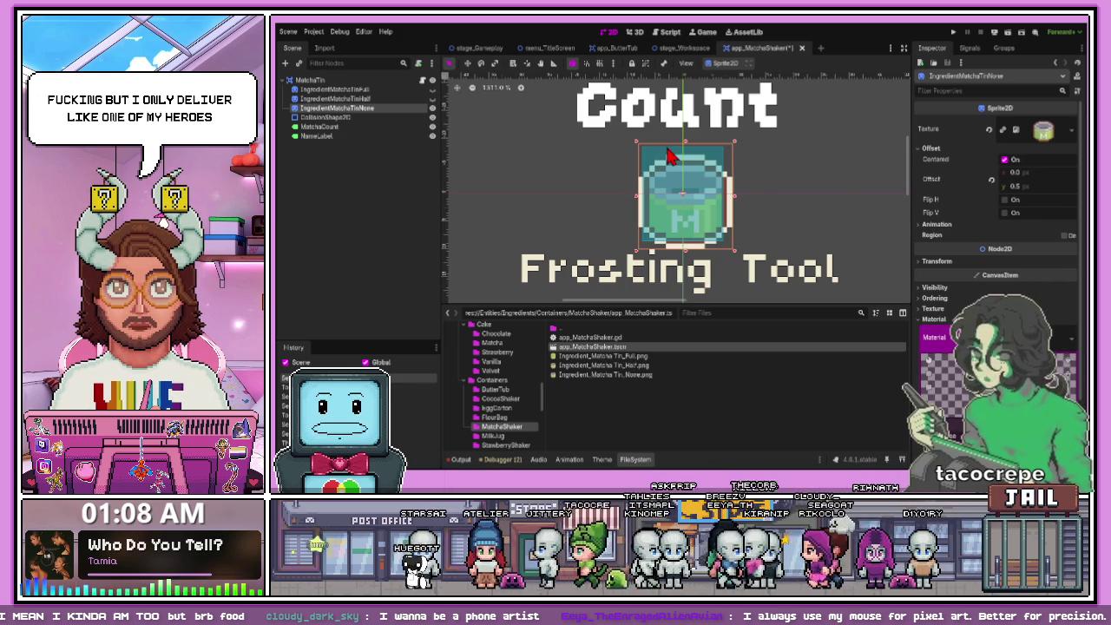
left_click(756, 185)
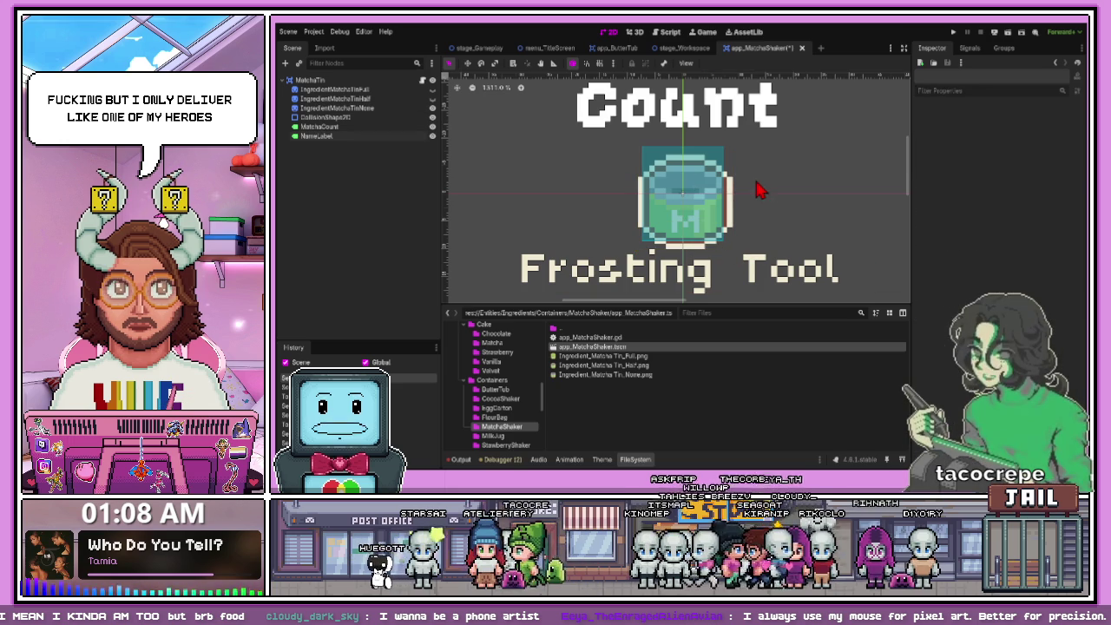
Toggle the matcha tin variants' visibility to compare them and select MatchaCount
left_click(434, 107)
left_click(434, 108)
left_click(434, 99)
left_click(434, 100)
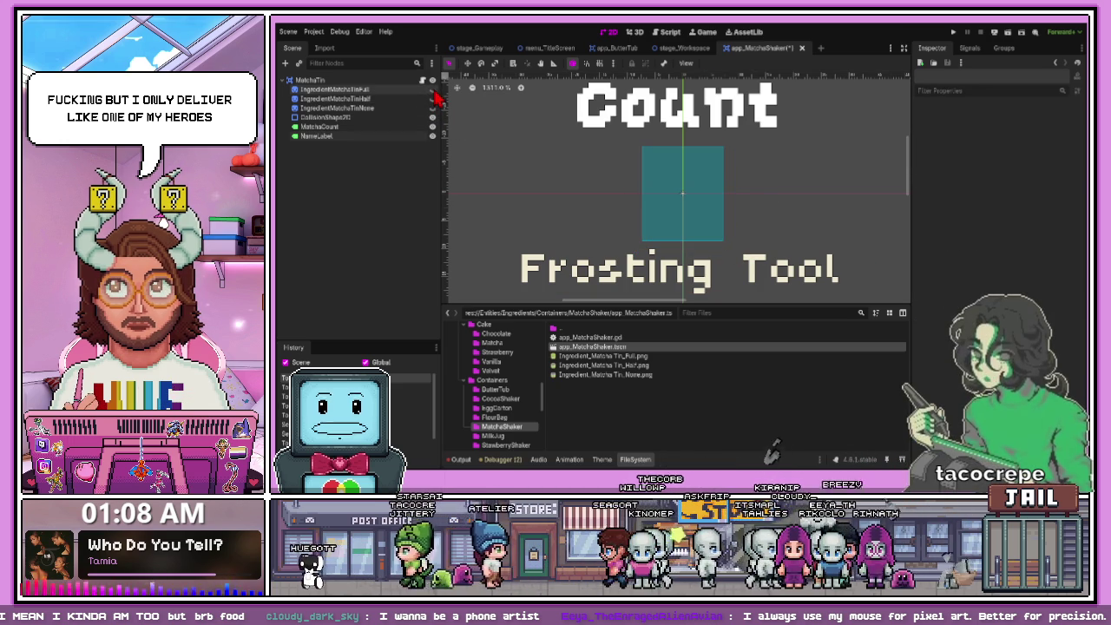
left_click(434, 107)
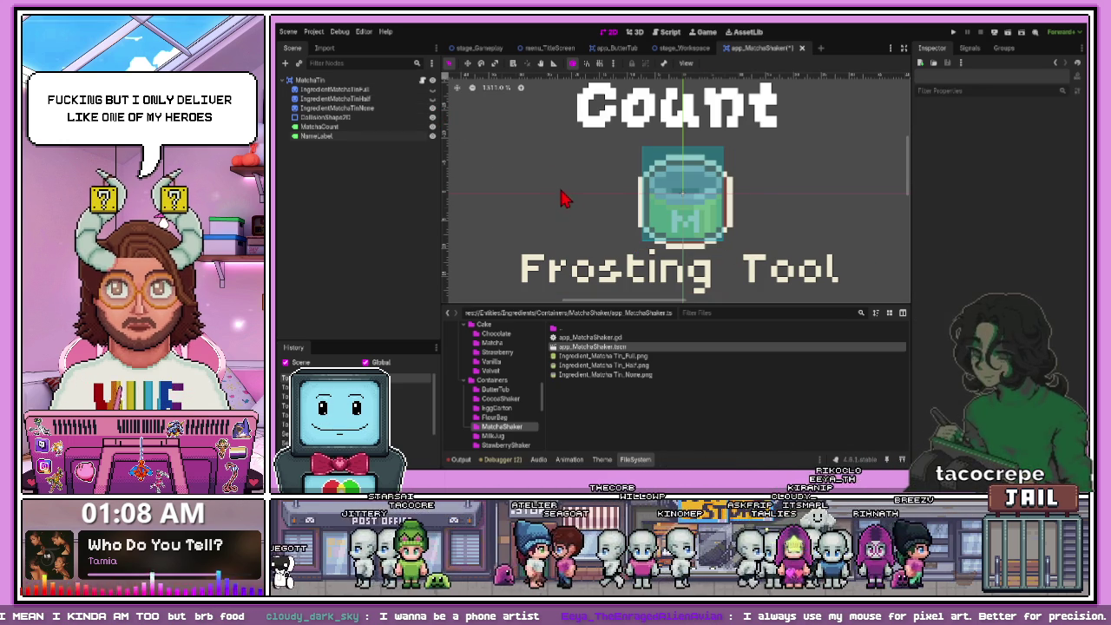
left_click(590, 163)
scroll(925, 308, "down", 5)
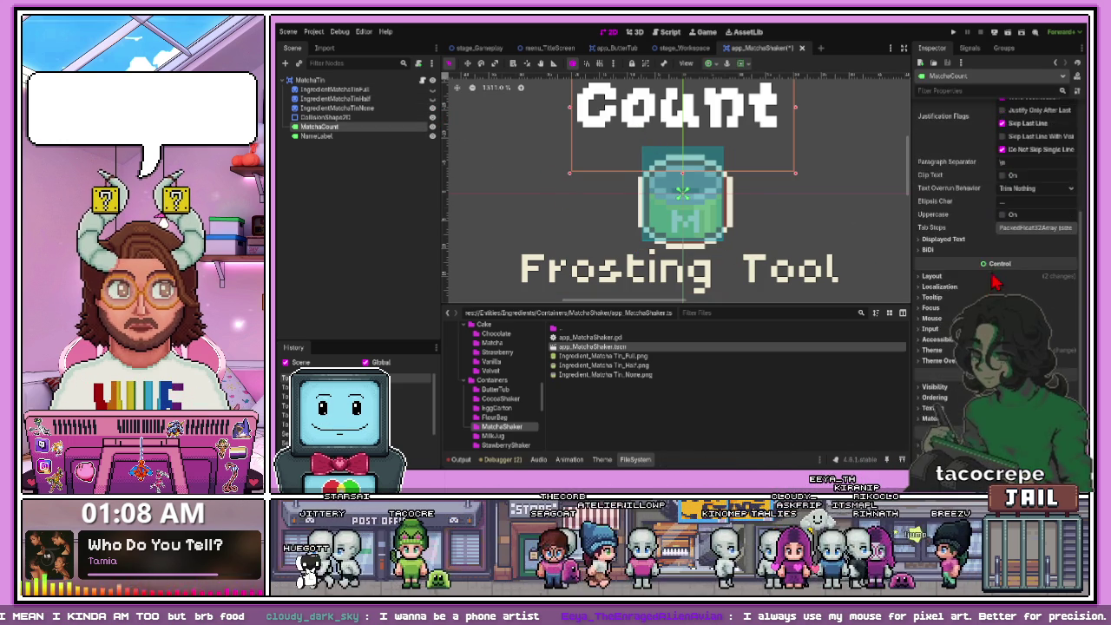
Keep MatchaCount's theme after a clear-and-undo, and save the MatchaShaker scene
left_click(925, 301)
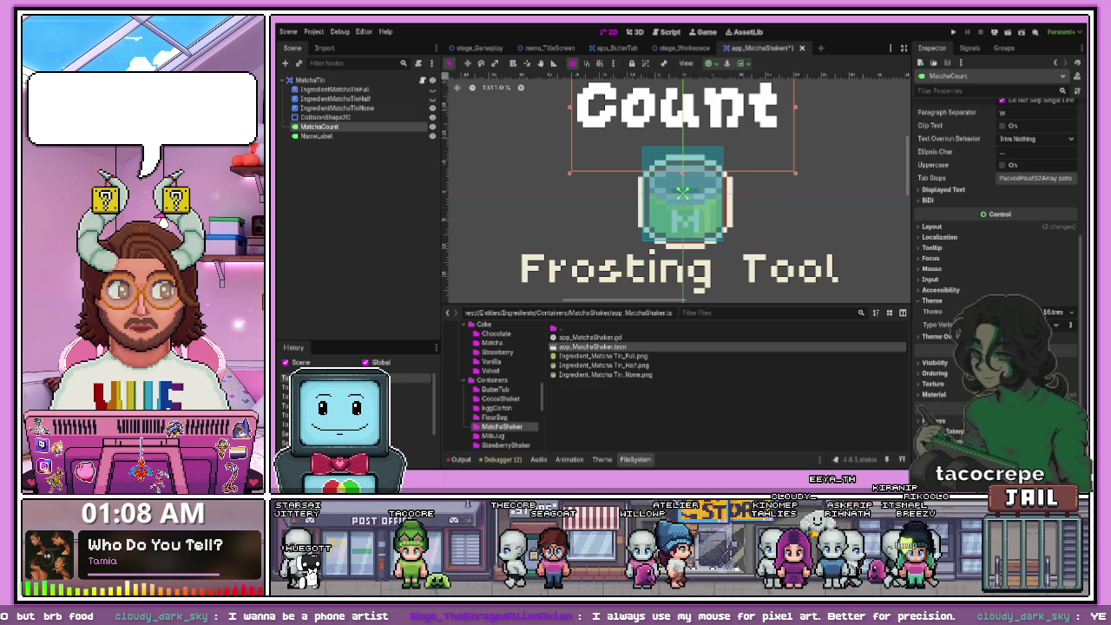
left_click(1052, 324)
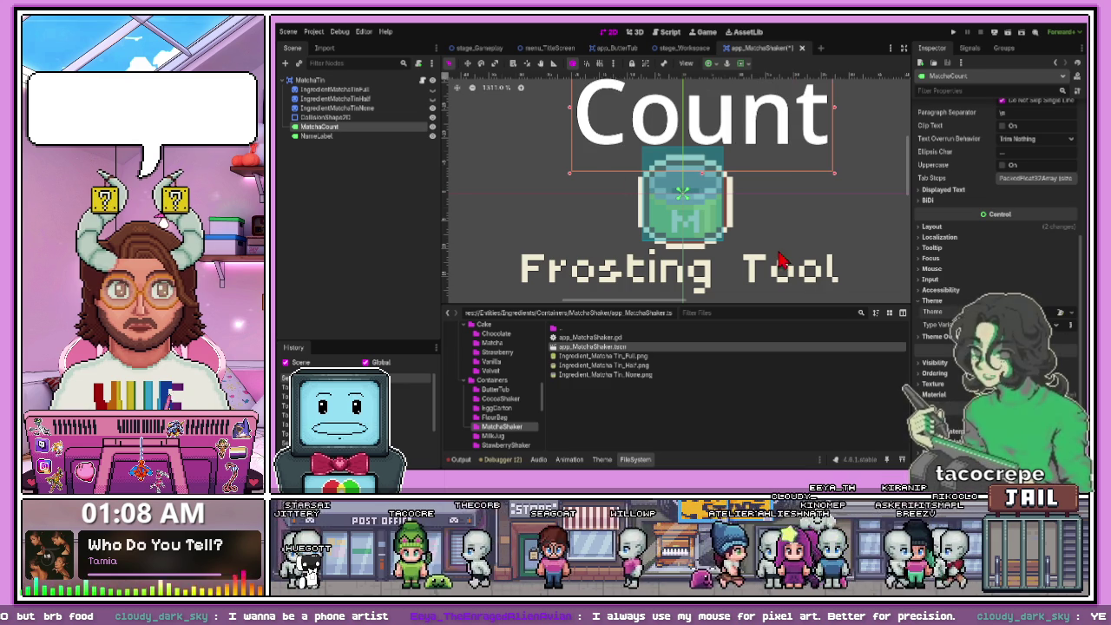
key("ctrl+z")
scroll(874, 223, "down", 4)
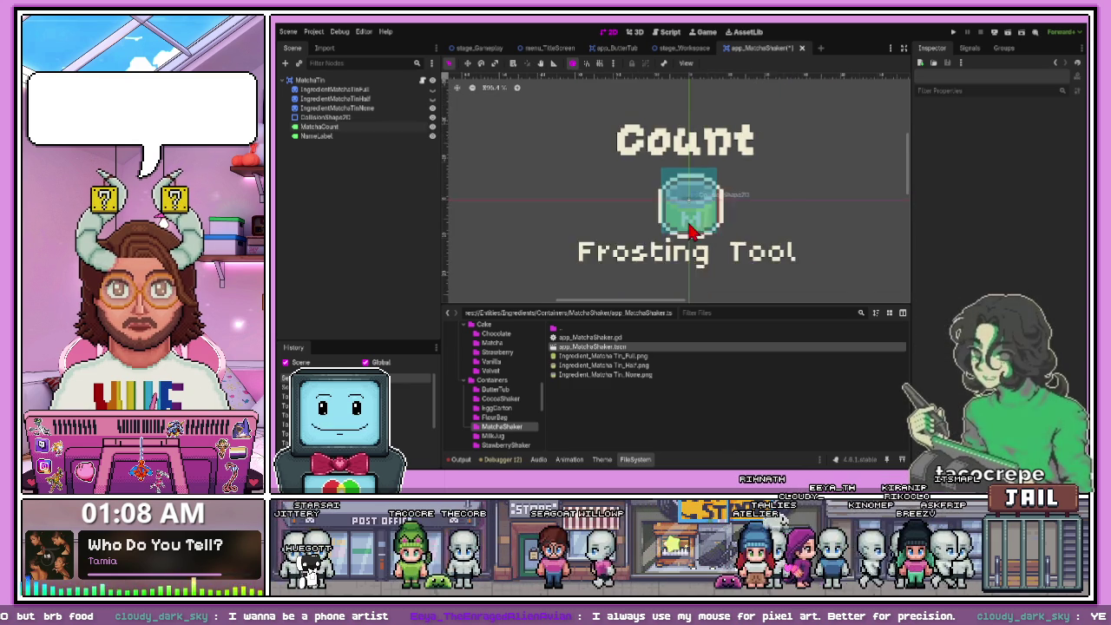
left_click(761, 235)
key("ctrl+s")
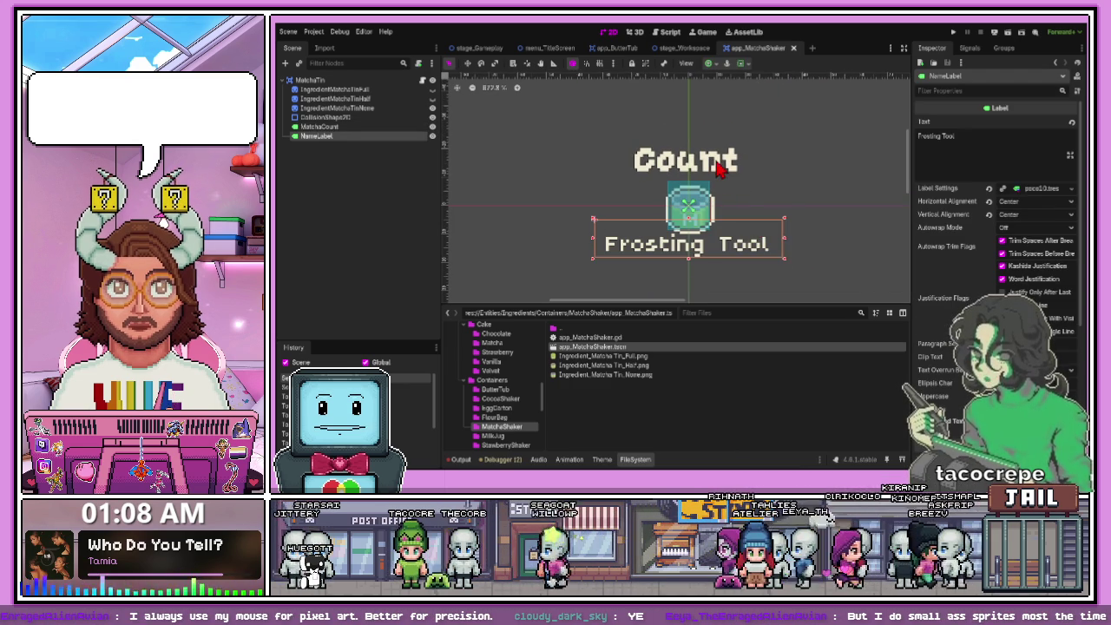
Review MatchaCount's outline shader material, save again, and open app_FlourBag.tscn
left_click(686, 158)
scroll(955, 260, "down", 5)
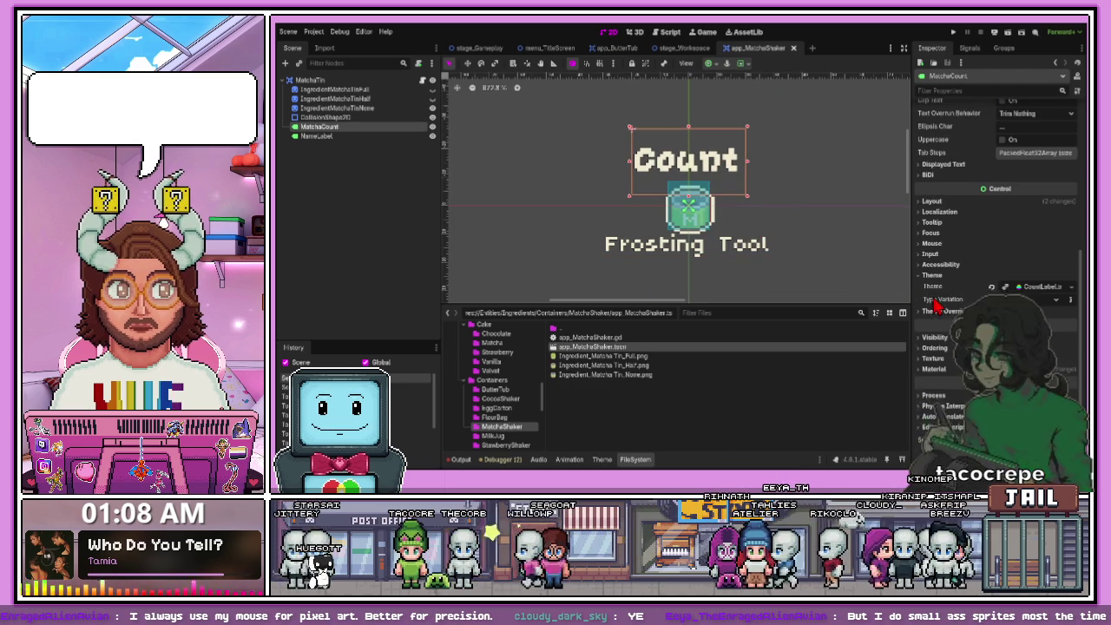
left_click(918, 370)
left_click(1033, 380)
scroll(998, 260, "down", 3)
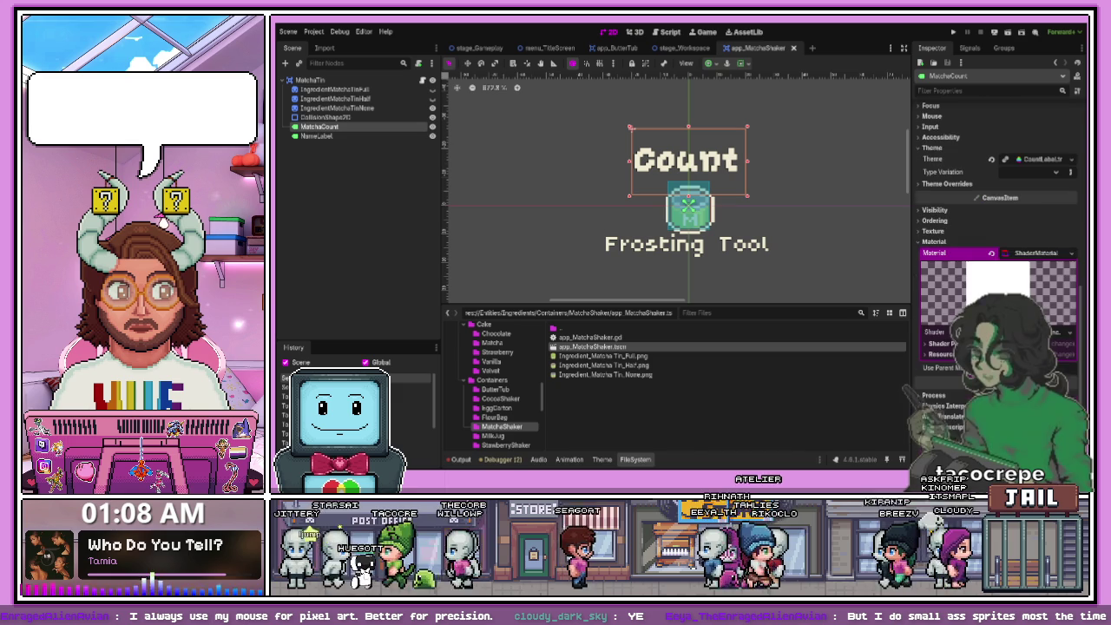
left_click(941, 344)
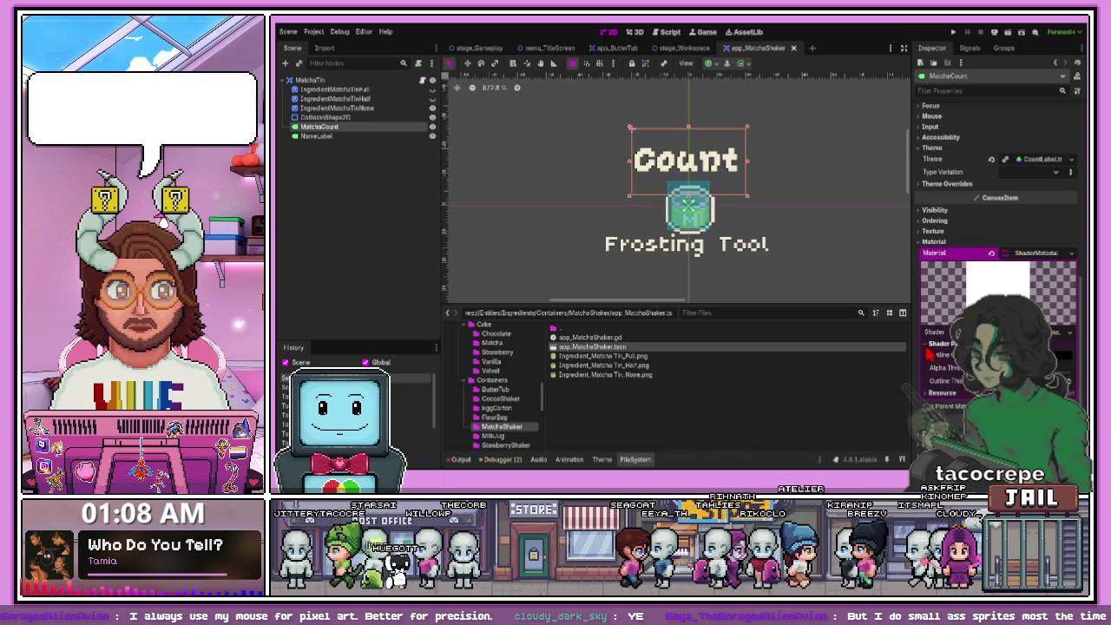
left_click(829, 288)
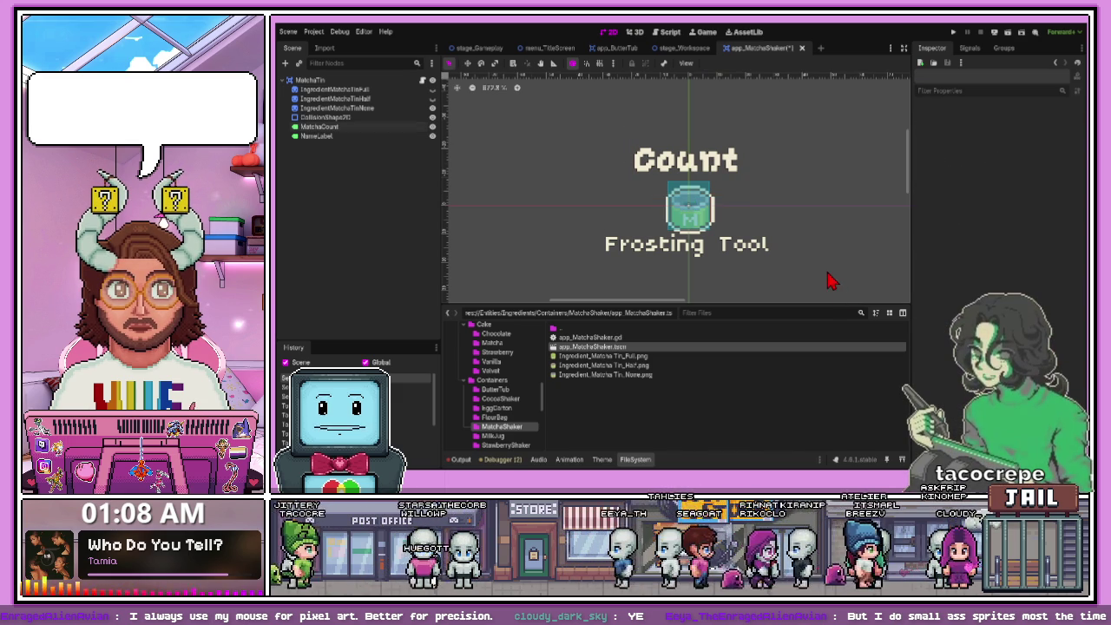
key("ctrl+s")
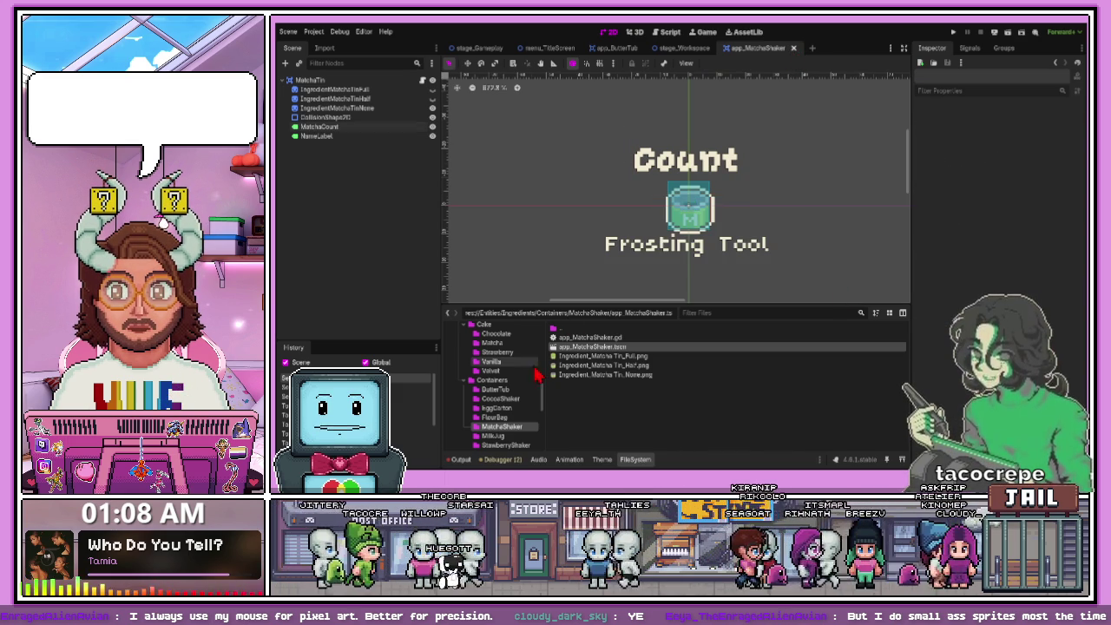
left_click(495, 416)
double_click(576, 347)
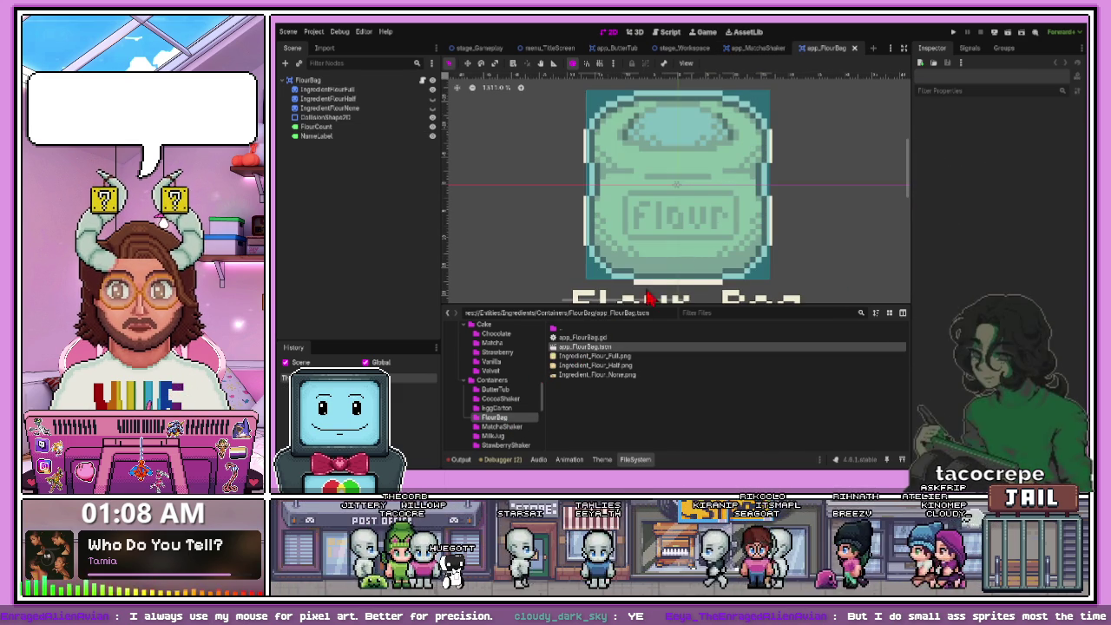
Inspect the FlourCount label's theme and material, then save the FlourBag scene
scroll(633, 169, "down", 5)
left_click(636, 125)
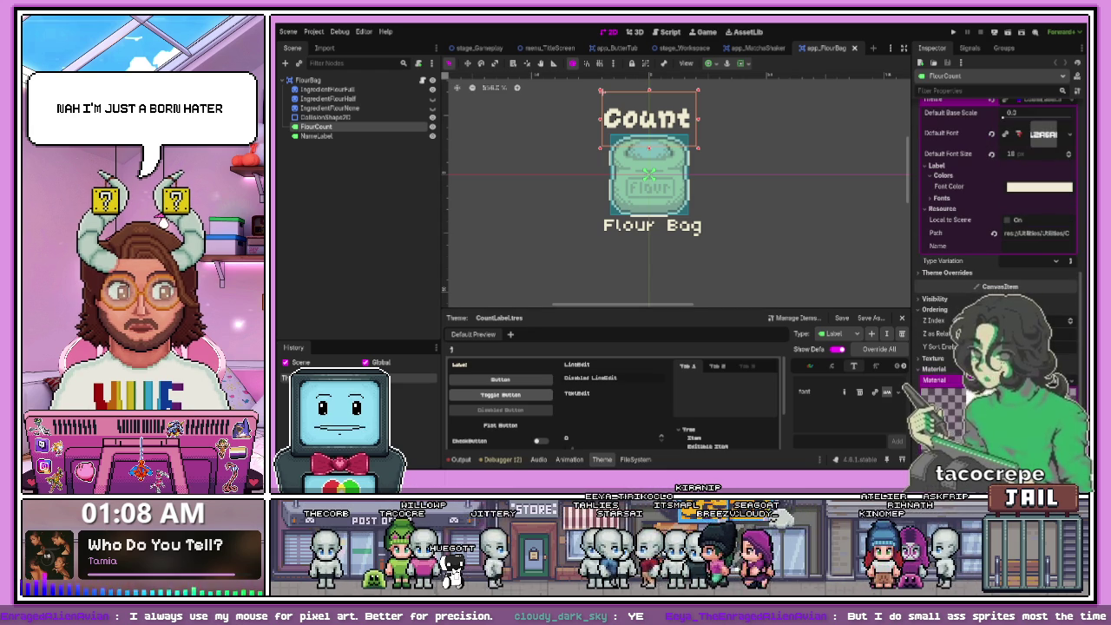
scroll(998, 208, "down", 3)
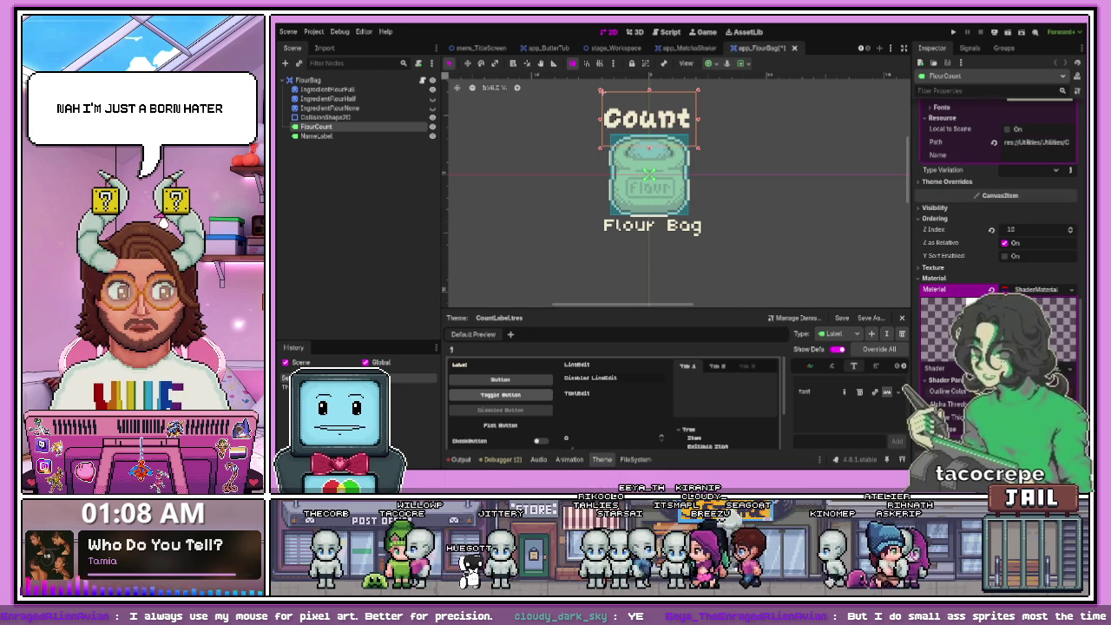
left_click(744, 280)
scroll(659, 148, "up", 2)
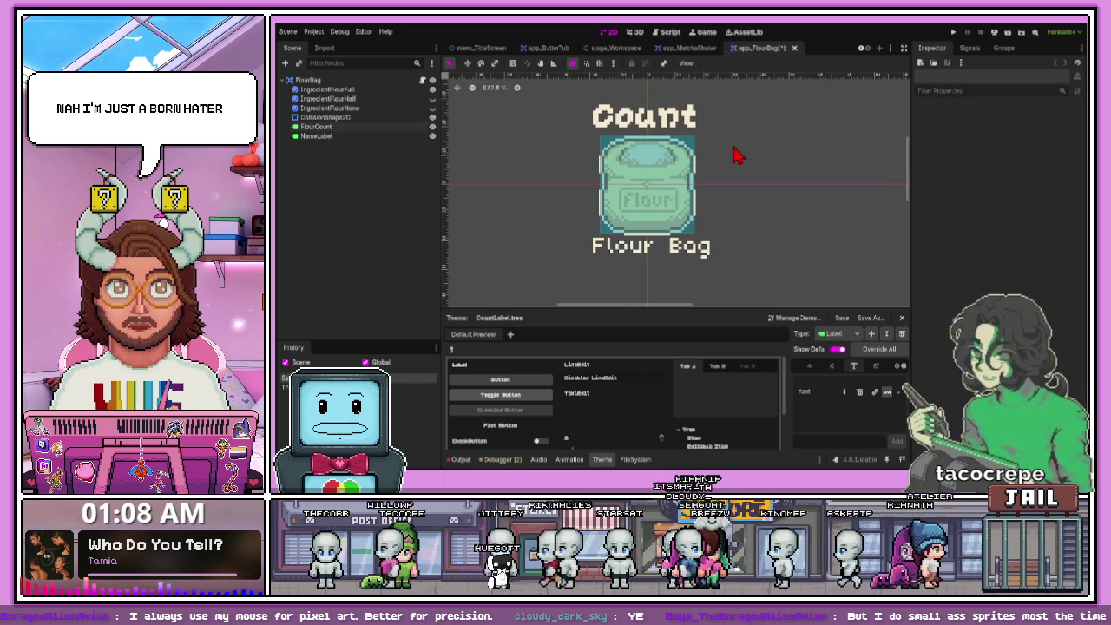
key("ctrl+s")
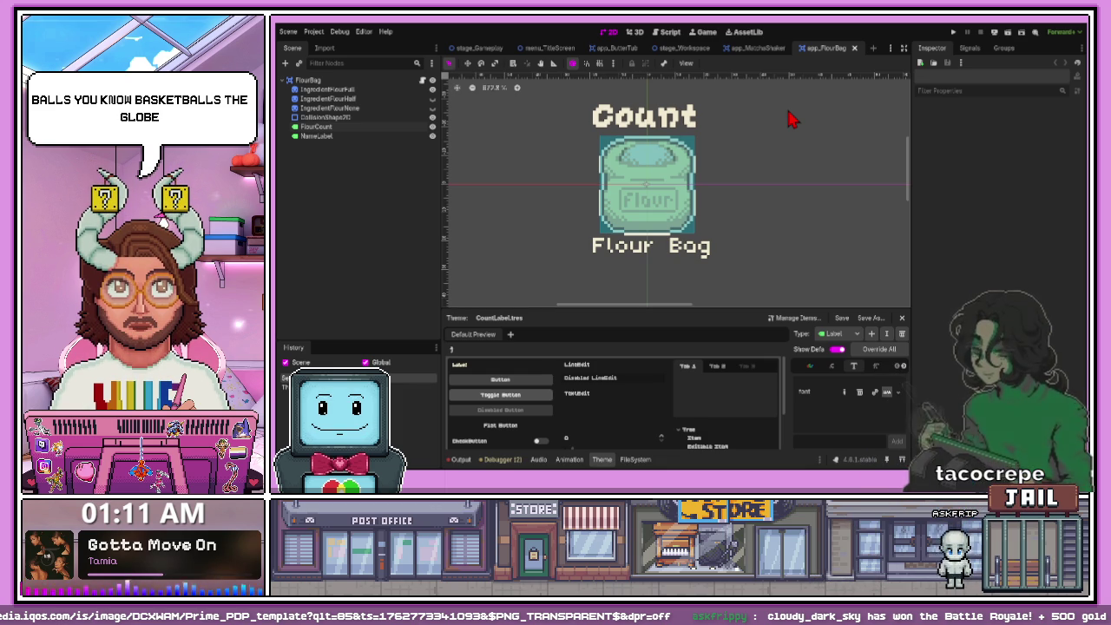
left_click(700, 194)
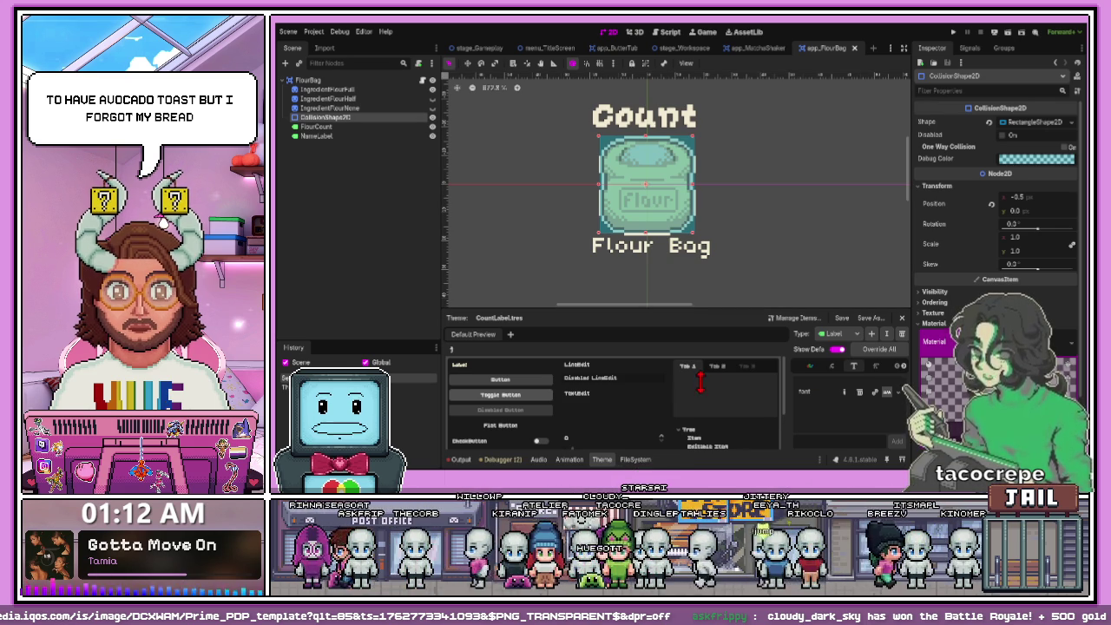
Undo the white sprite change and show the empty flour pile sprite with its collision shape
left_click(627, 156)
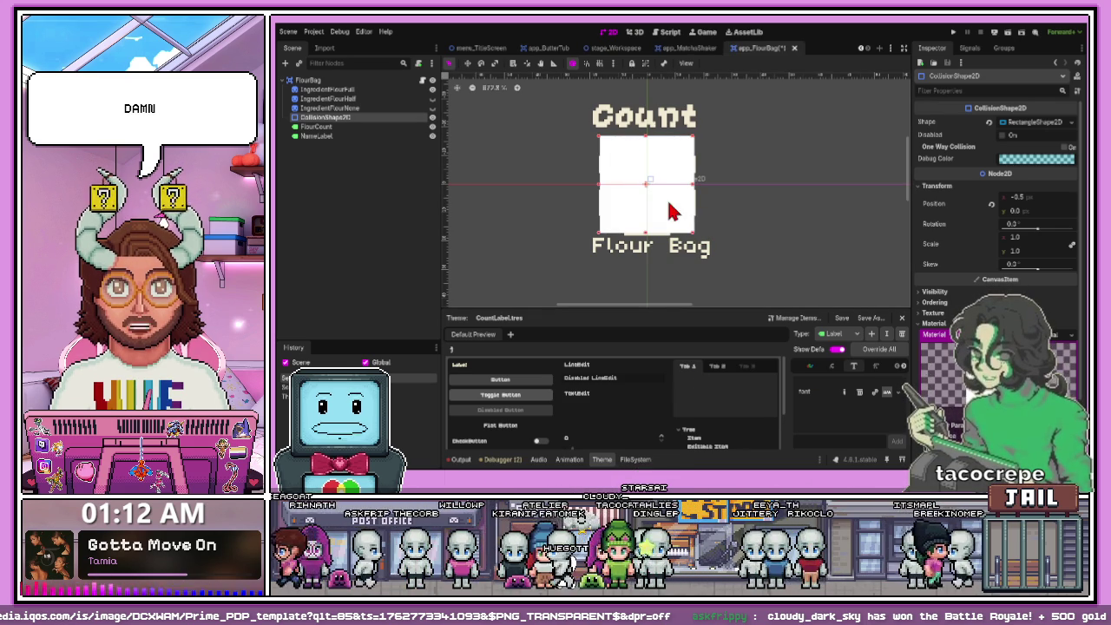
key("ctrl+z")
left_click(382, 108)
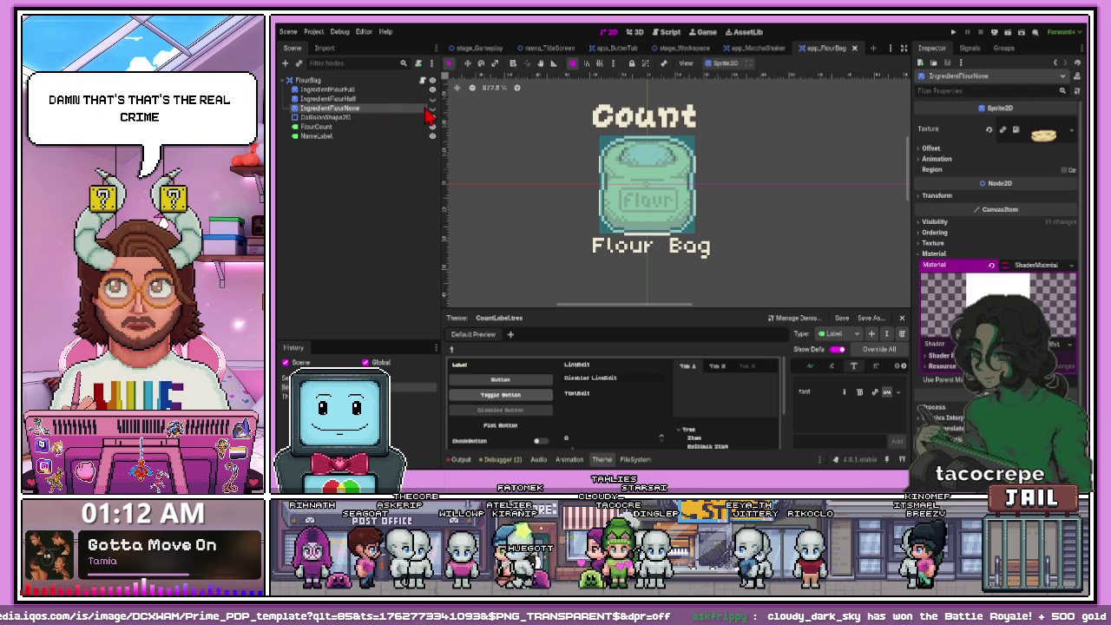
left_click(437, 107)
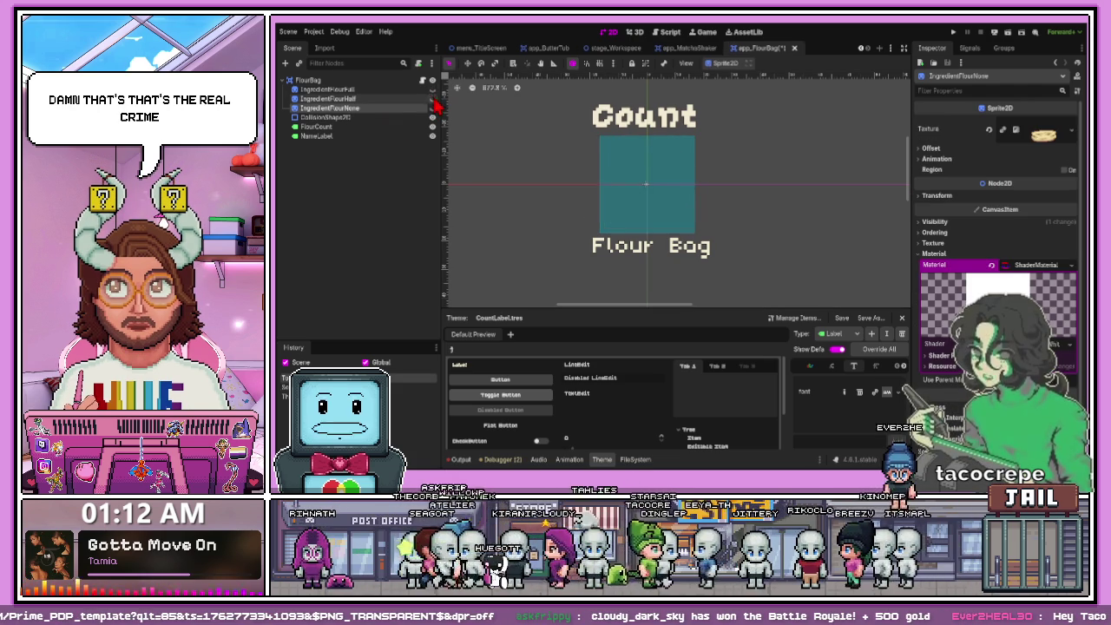
left_click(433, 118)
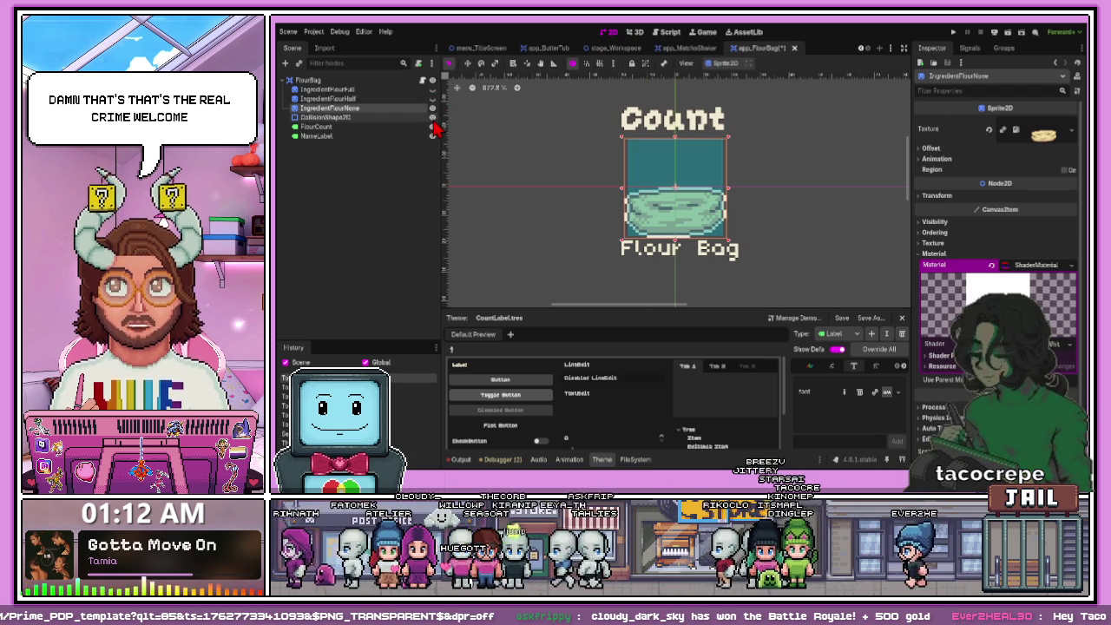
Save the FlourBag scene and open the MatchaShaker folder in the FileSystem
left_click(552, 153)
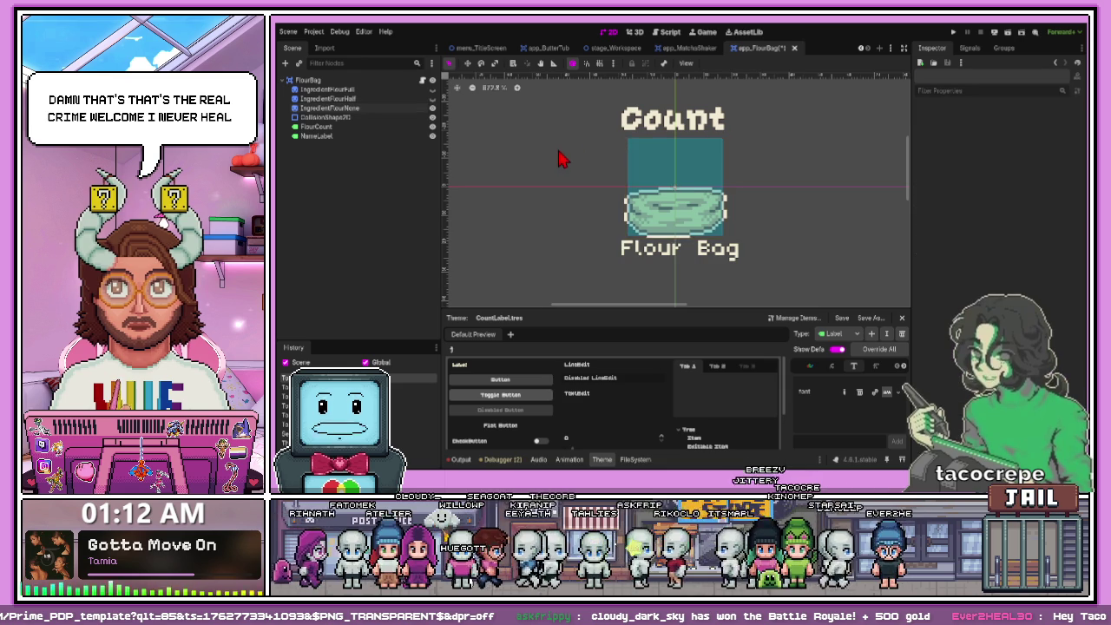
key("ctrl+s")
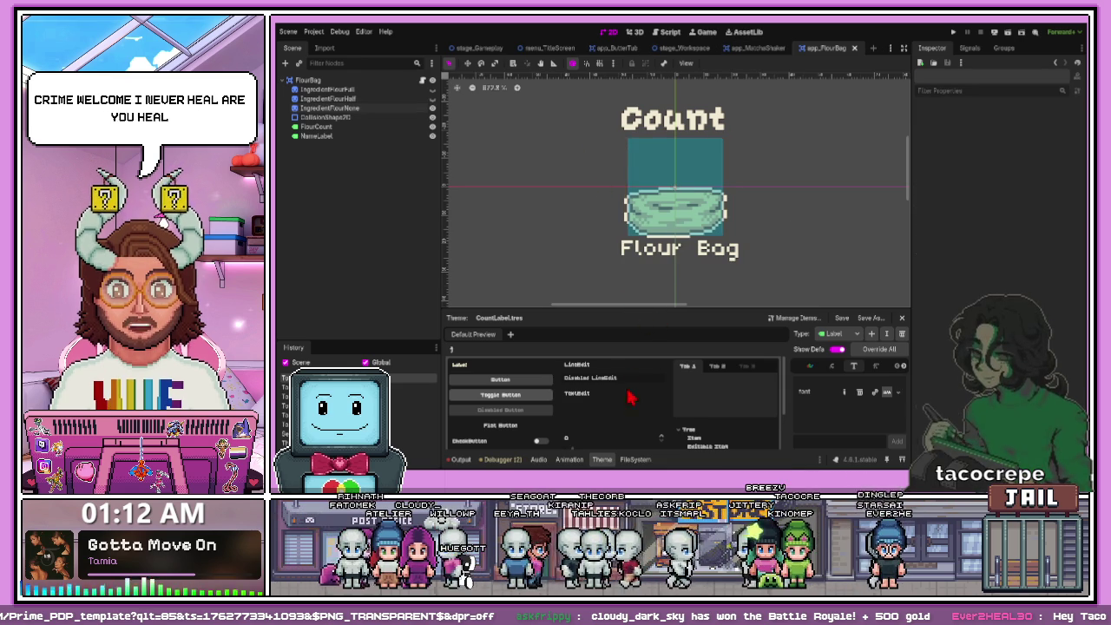
left_click(634, 459)
left_click(501, 426)
Open the MatchaShaker scene, then the MilkJug scene from its folder
double_click(583, 348)
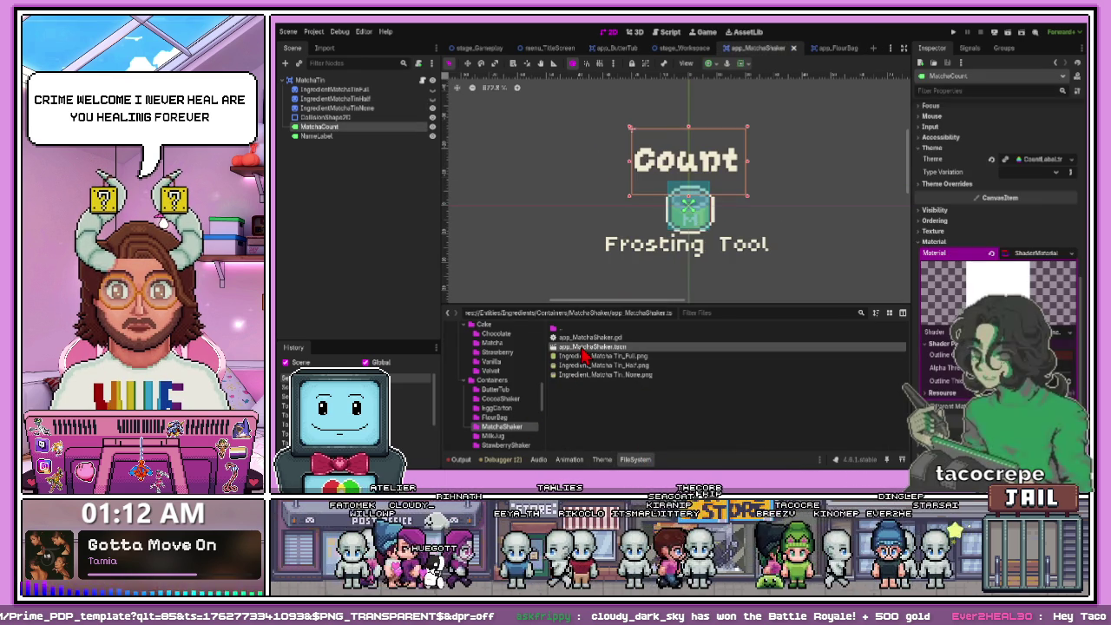
left_click(507, 436)
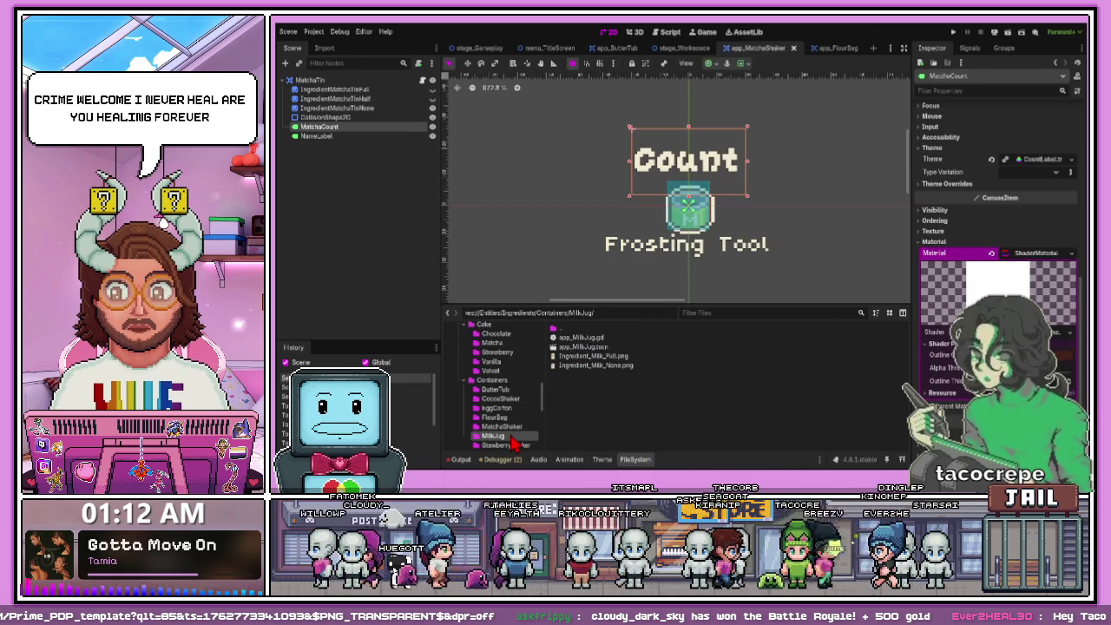
double_click(583, 346)
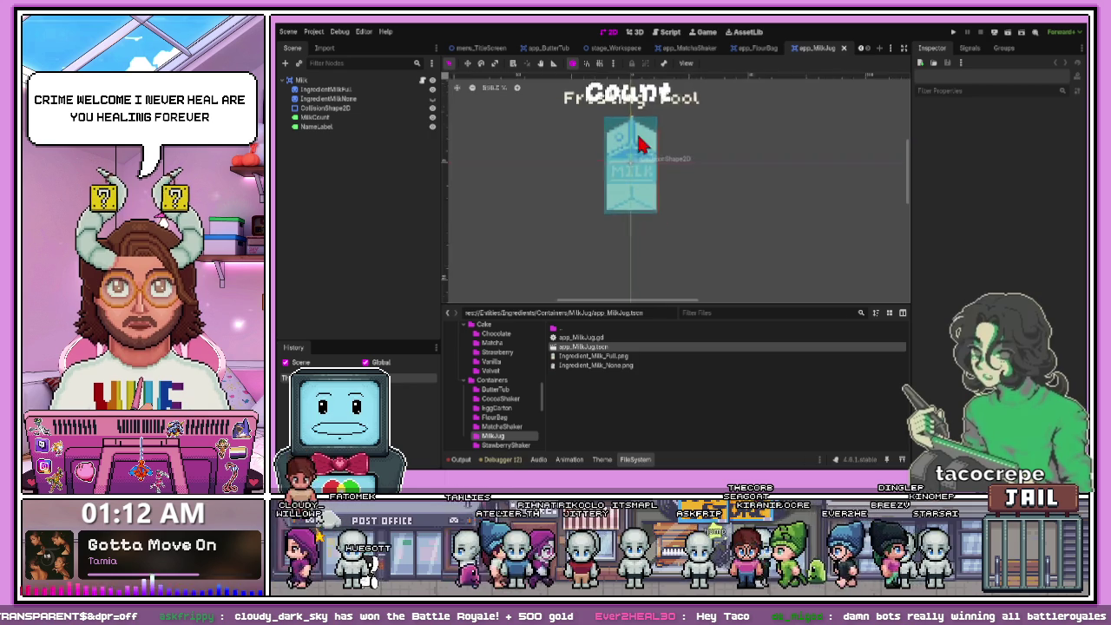
scroll(640, 145, "up", 4)
Drag the collision rectangle and its handles to fit the milk carton, ending at position (0, 0)
left_click_drag(635, 199, 643, 203)
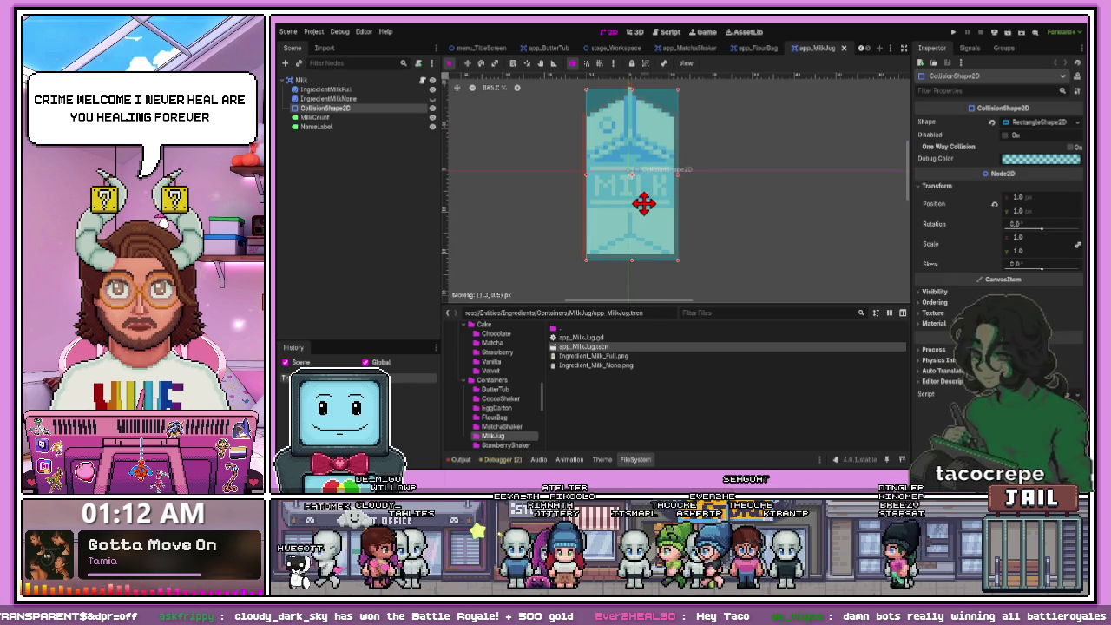
left_click_drag(644, 202, 647, 210)
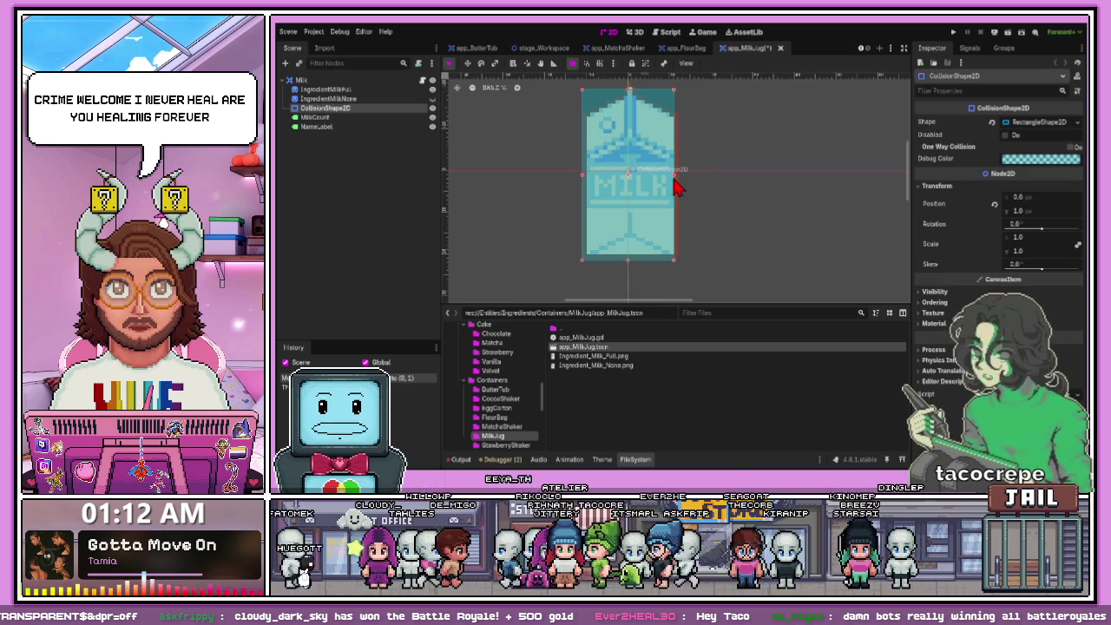
mouse_move(681, 185)
left_mouse_down()
mouse_move(655, 204)
mouse_move(649, 189)
left_mouse_up()
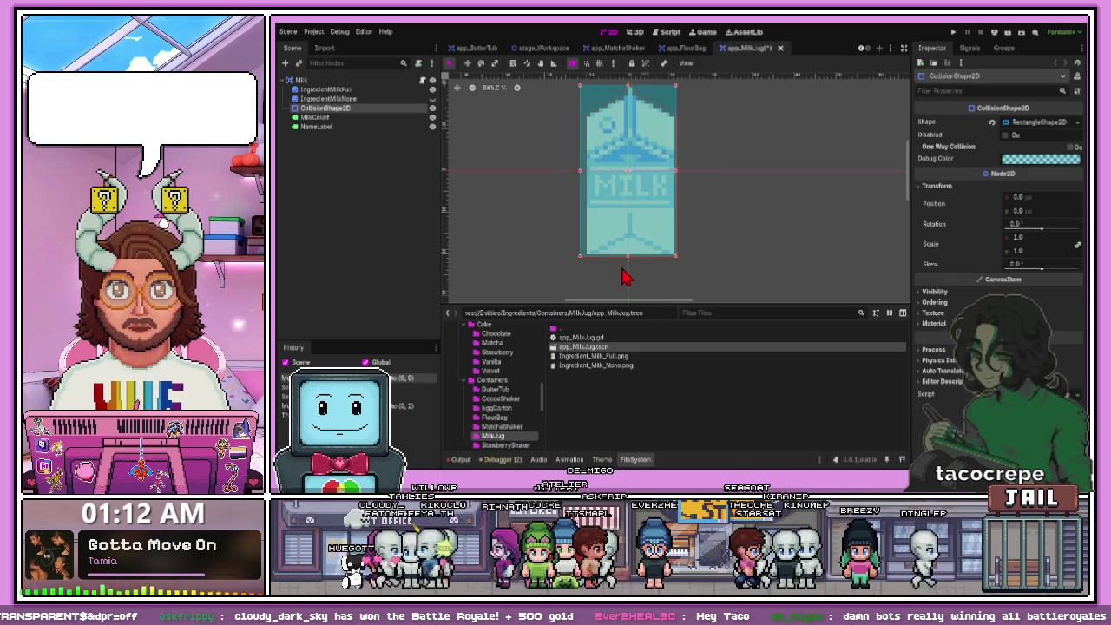
scroll(677, 179, "up", 3)
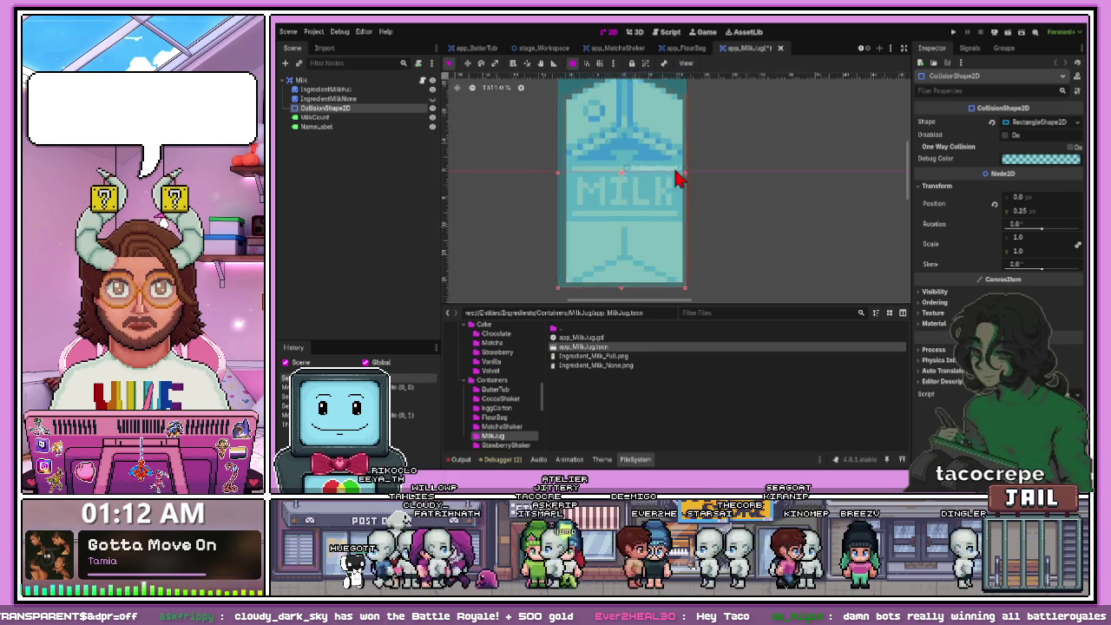
left_click_drag(692, 185, 693, 182)
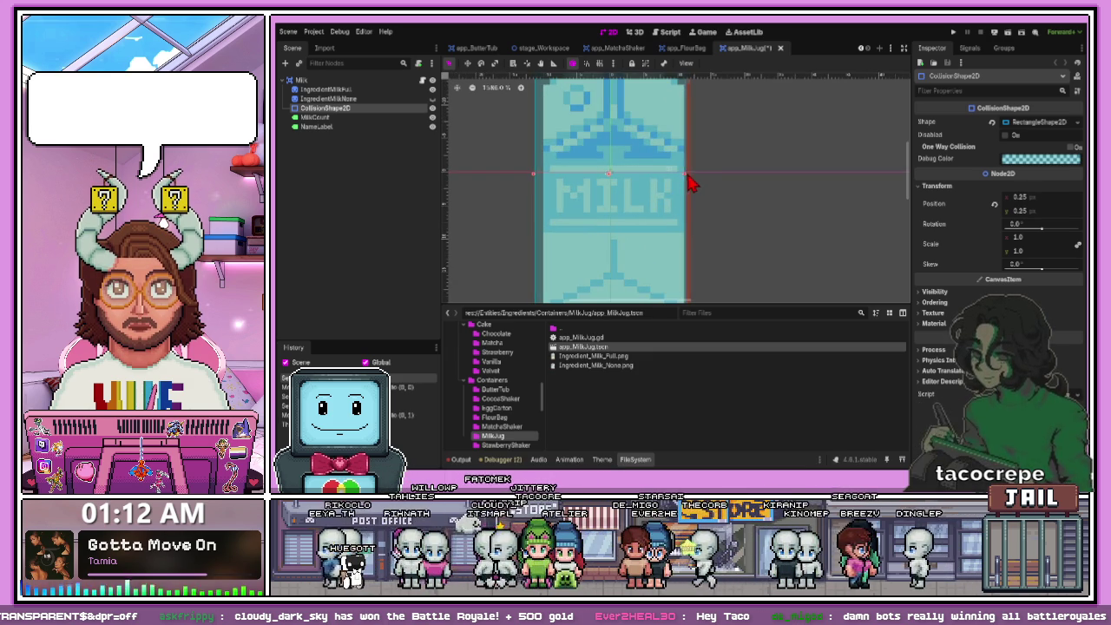
scroll(668, 195, "down", 4)
scroll(655, 208, "up", 2)
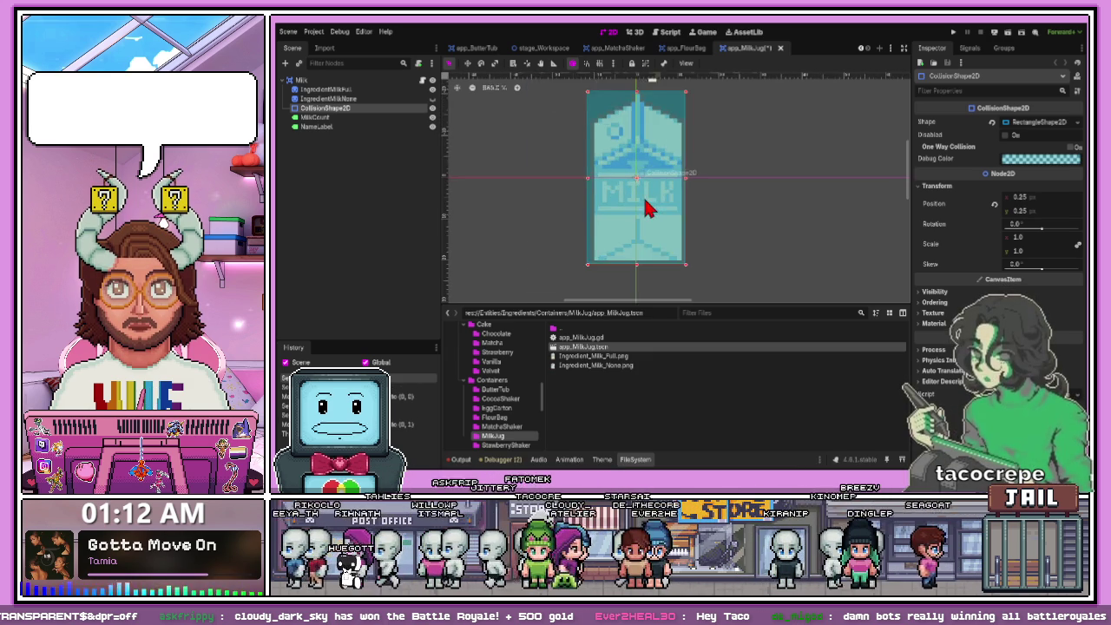
scroll(646, 207, "up", 1)
left_click_drag(649, 210, 648, 205)
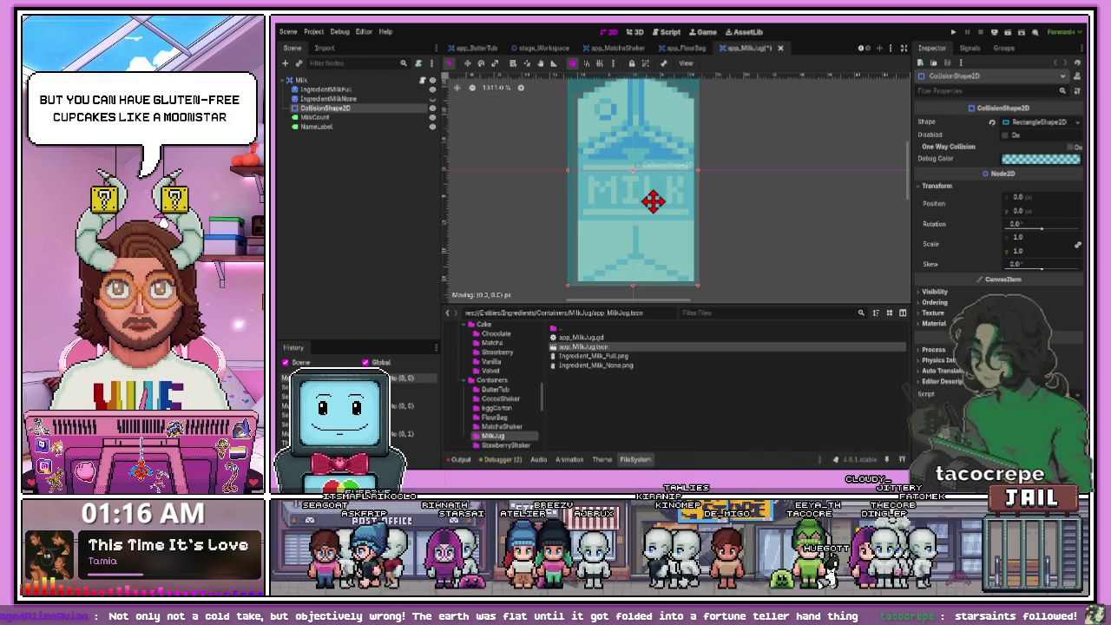
scroll(659, 238, "down", 3)
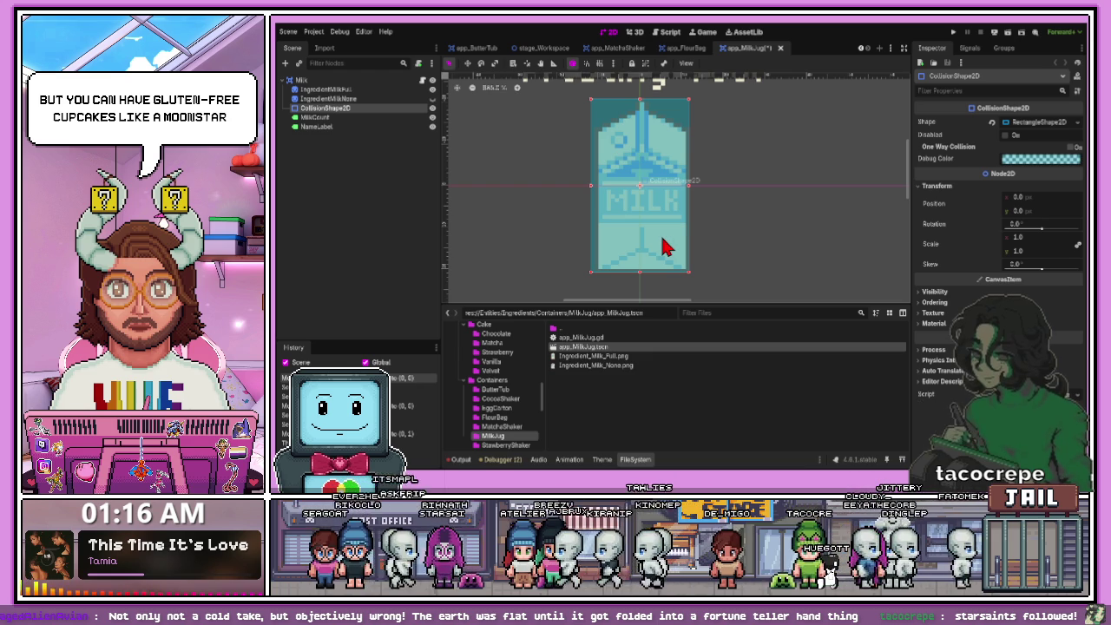
Give IngredientMilkFull a new ShaderMaterial, then swap visibility to the empty carton sprite
left_click(700, 218)
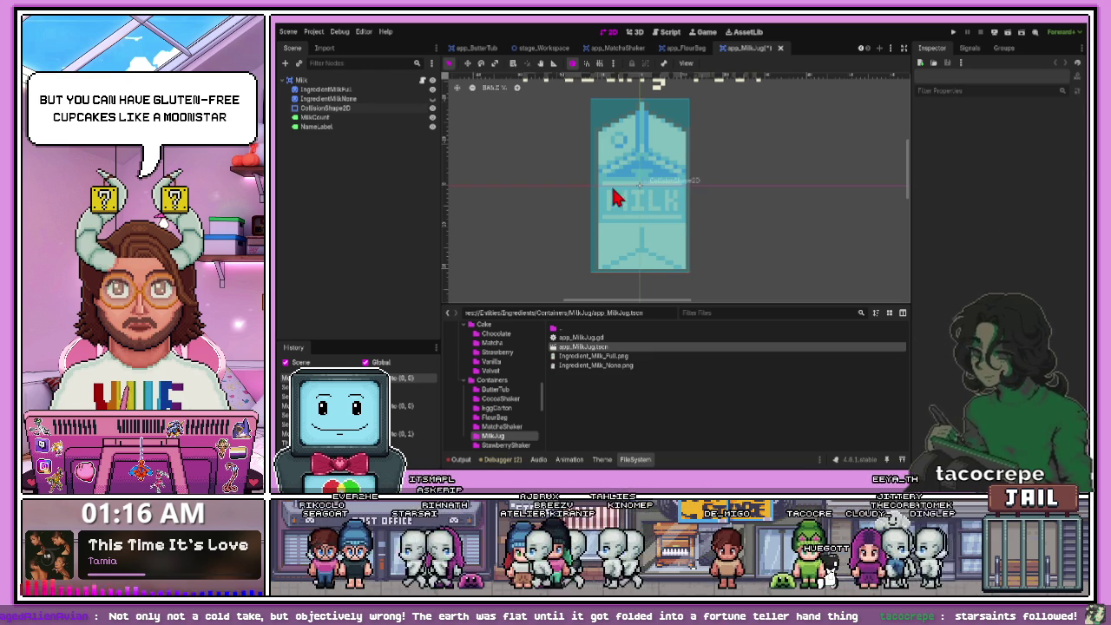
left_click(408, 90)
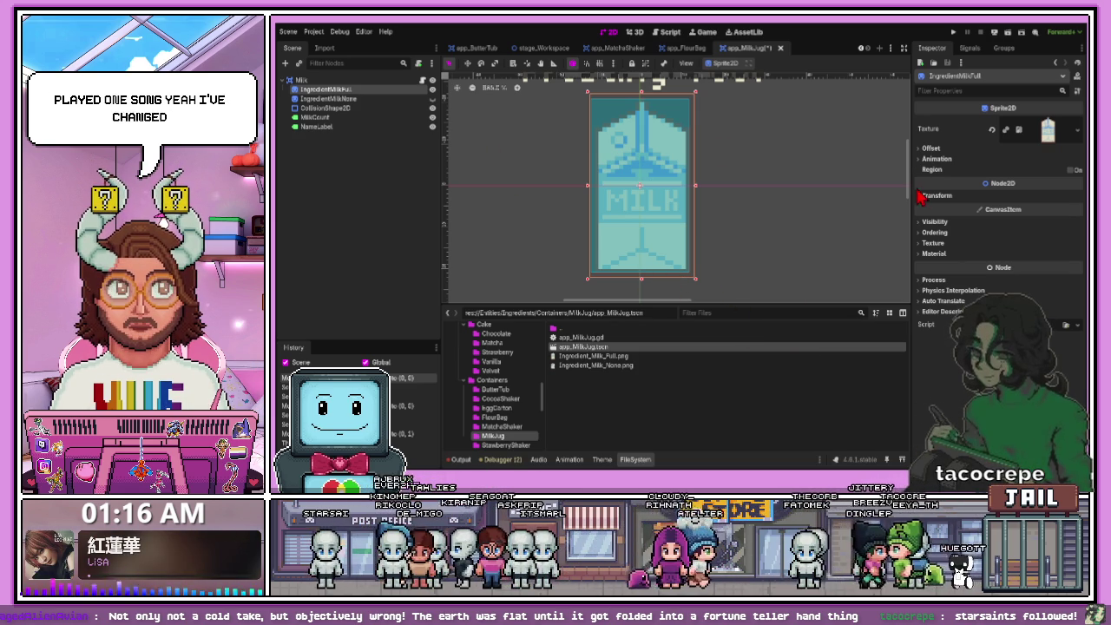
left_click(929, 253)
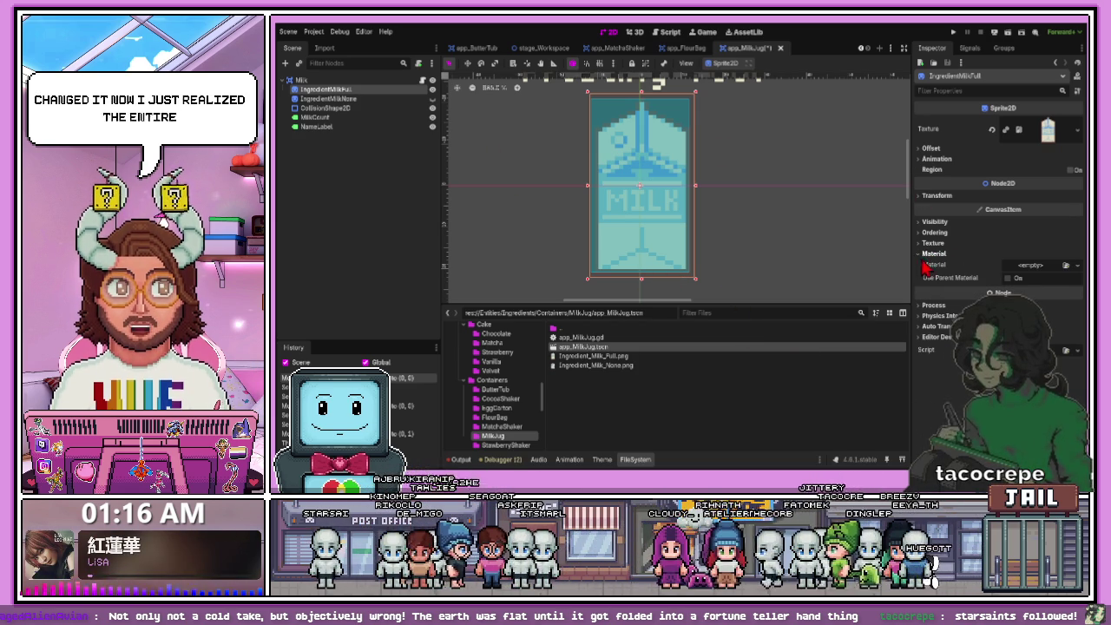
left_click(1042, 265)
left_click(1011, 274)
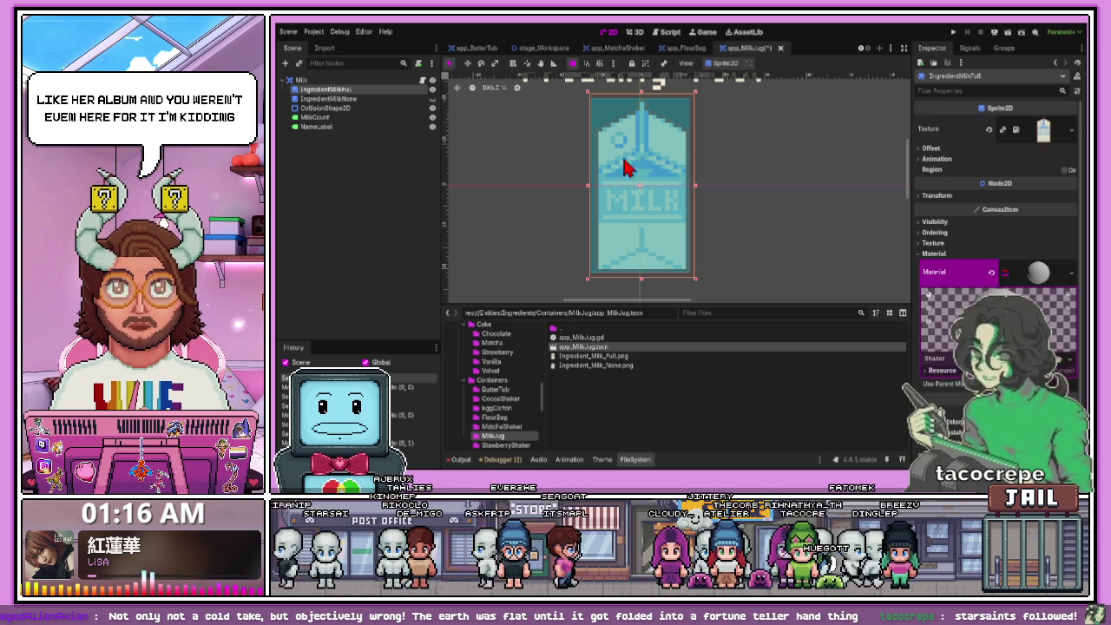
left_click(742, 221)
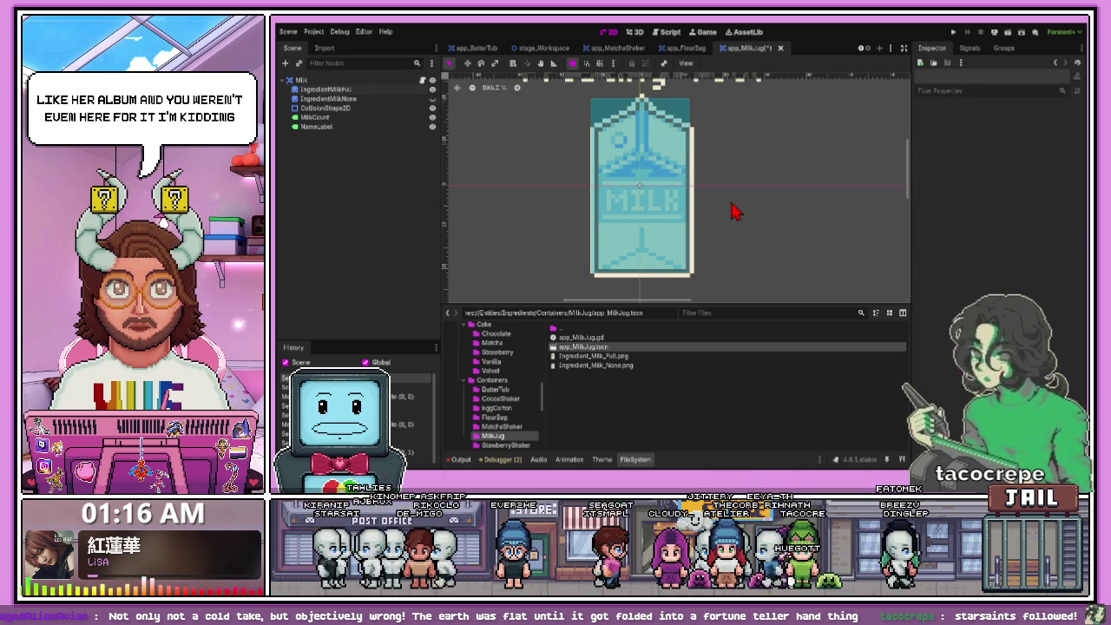
left_click(433, 99)
Give the IngredientMilkNone sprite its own new ShaderMaterial
left_click(422, 99)
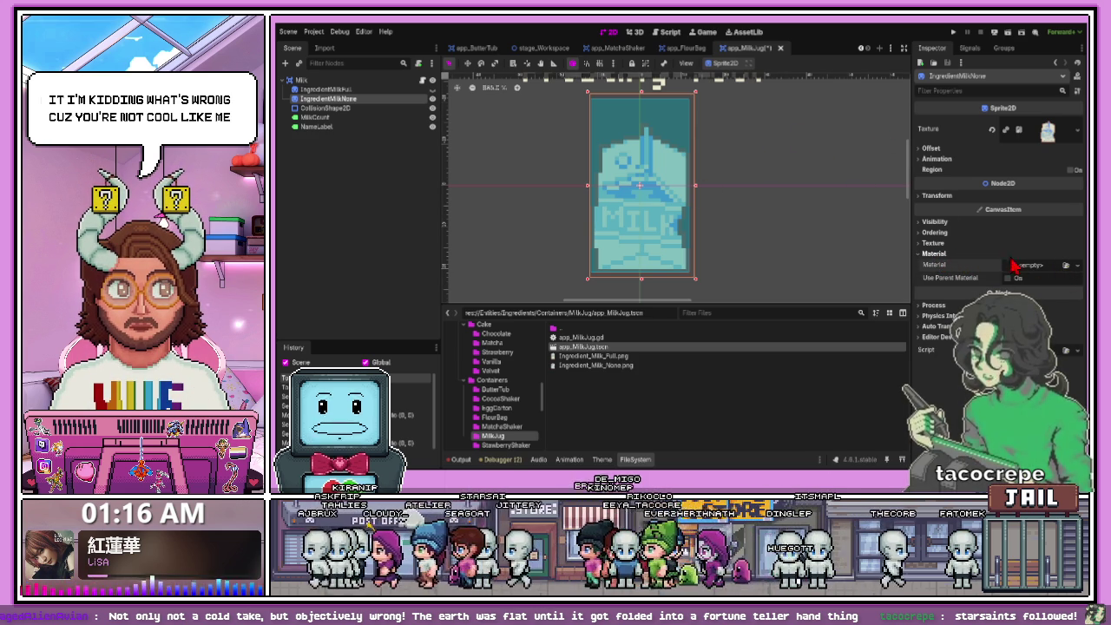
left_click(1041, 264)
left_click(1033, 291)
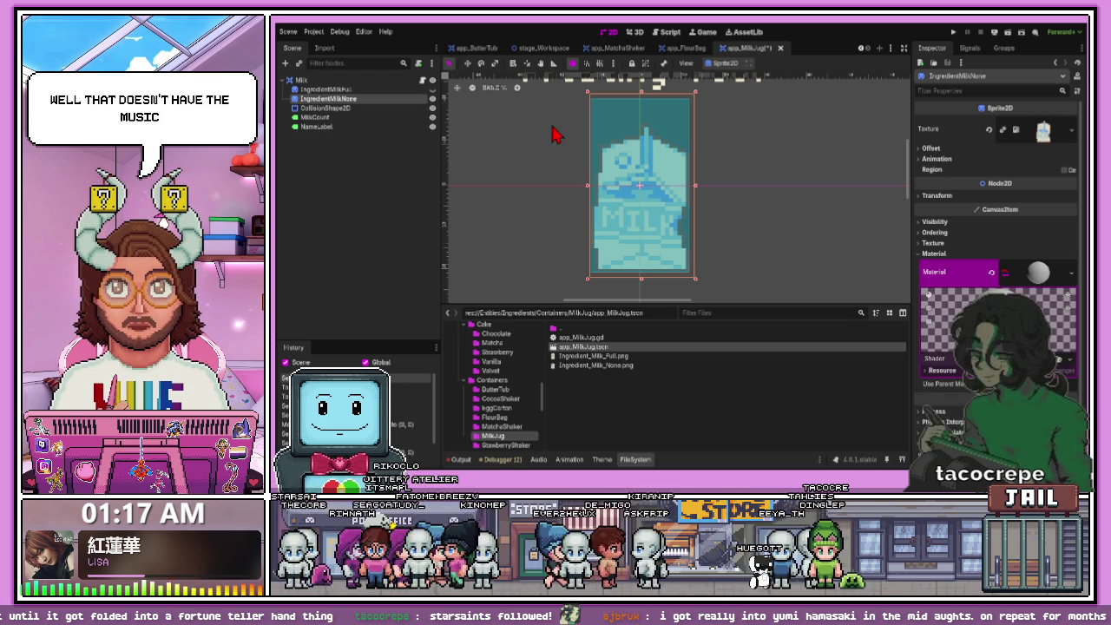
left_click(793, 227)
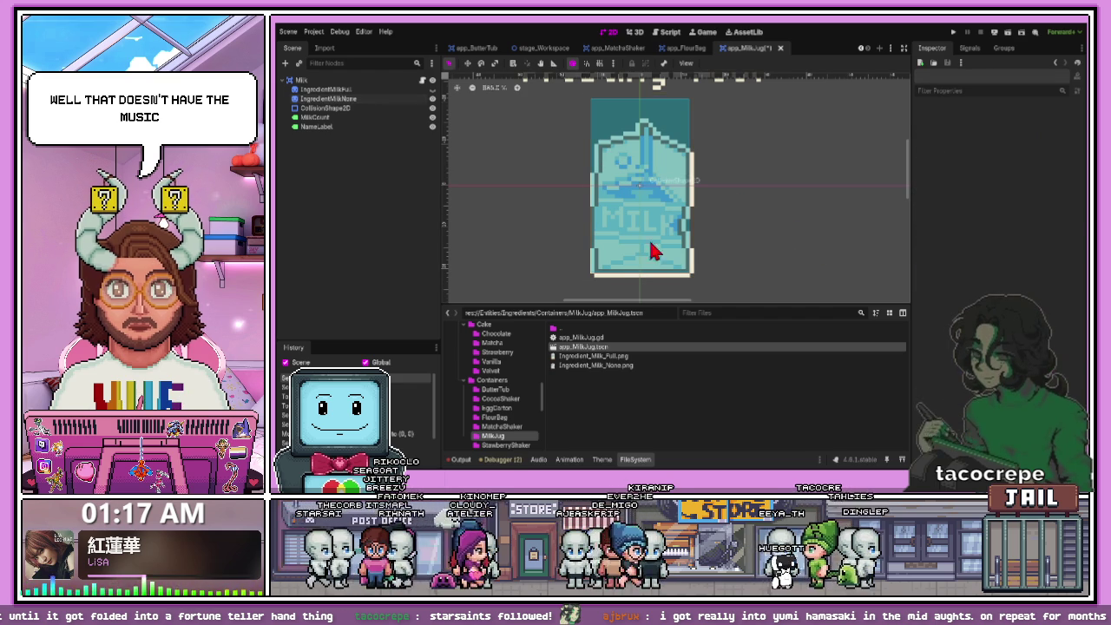
left_click(605, 258)
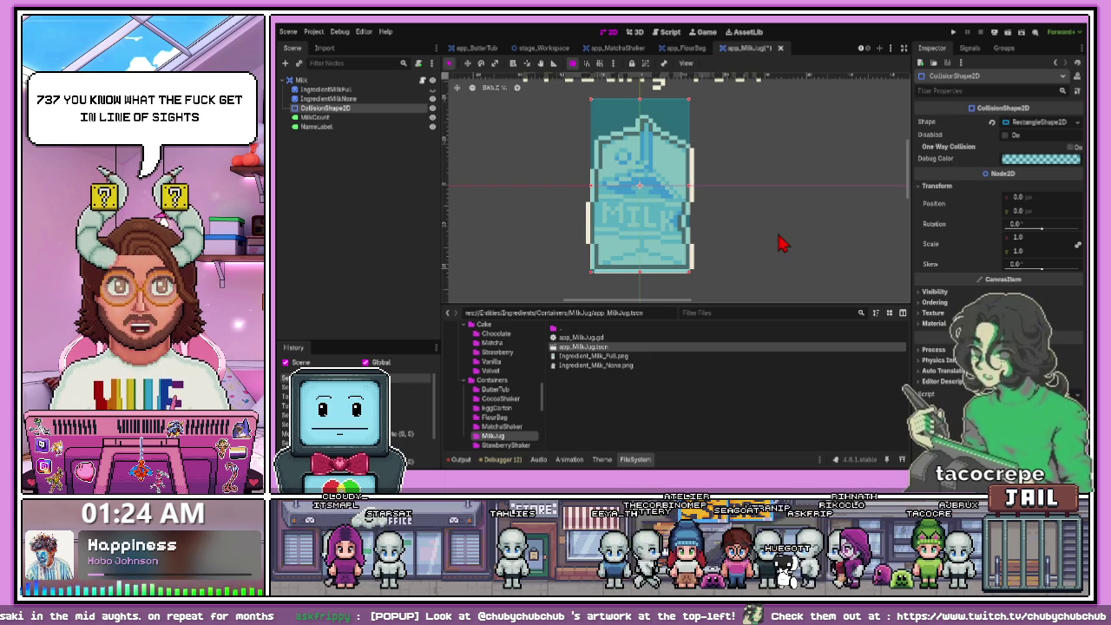
Clear the selection and save app_MilkJug.tscn before switching to the browser
left_click(736, 243)
key("ctrl+s")
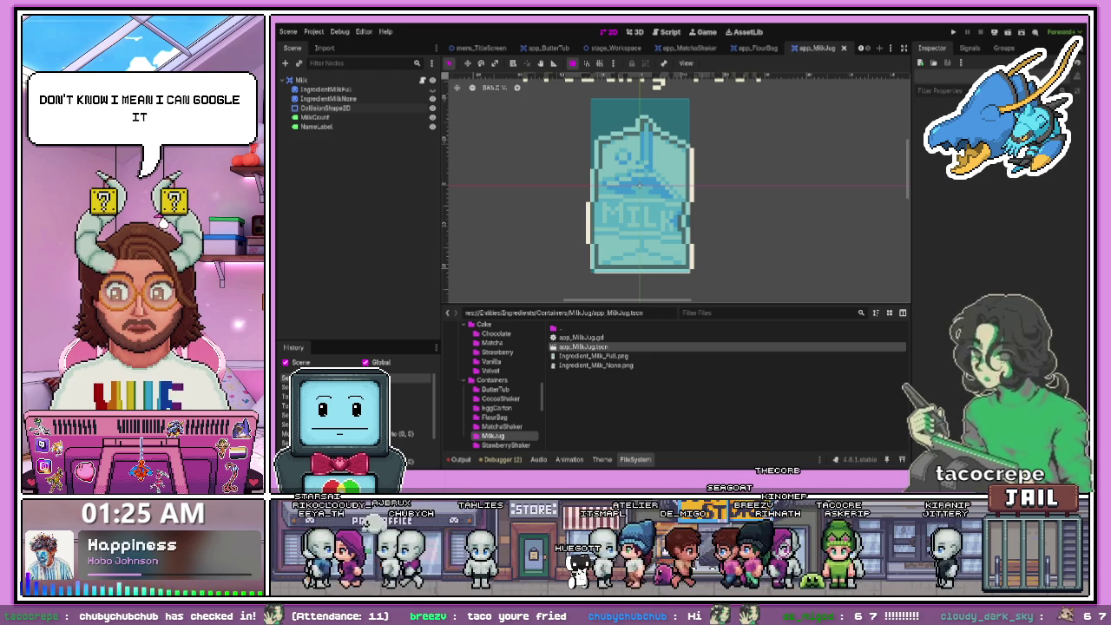
left_click(521, 477)
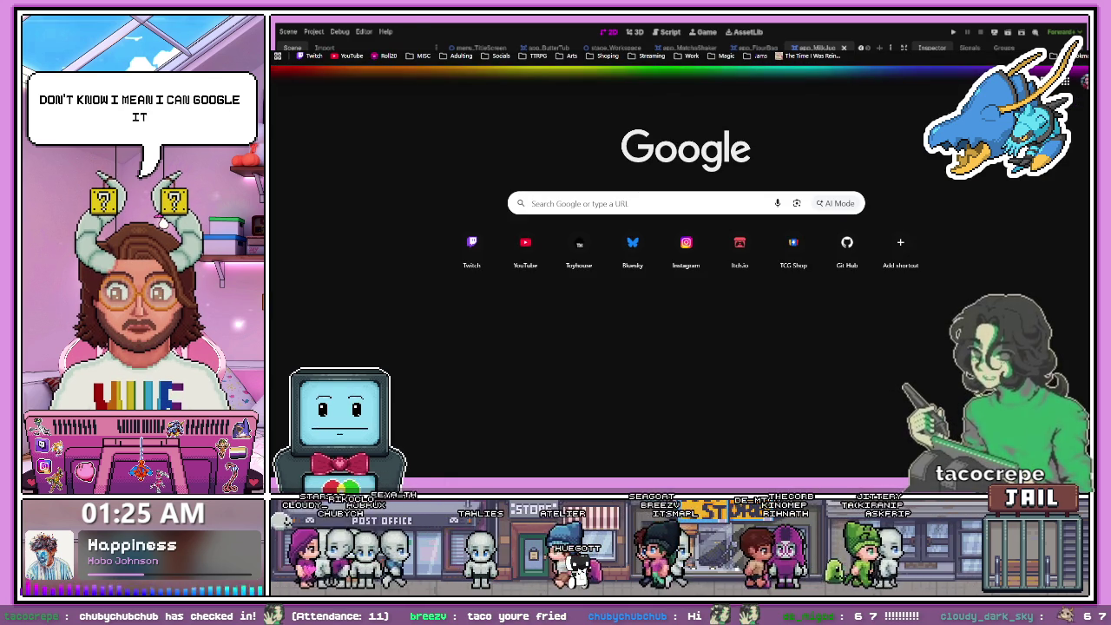
Search Google for 'soldier 76 voice line' and open the Overwatch Wiki Soldier: 76 Quotes page
type("soldier 6")
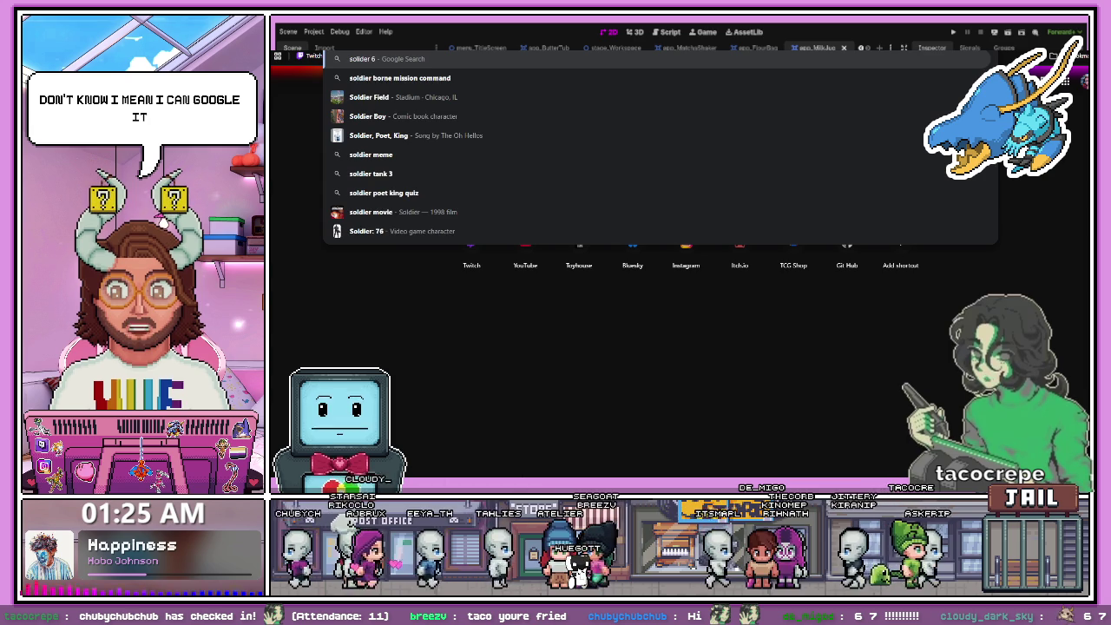
type("7")
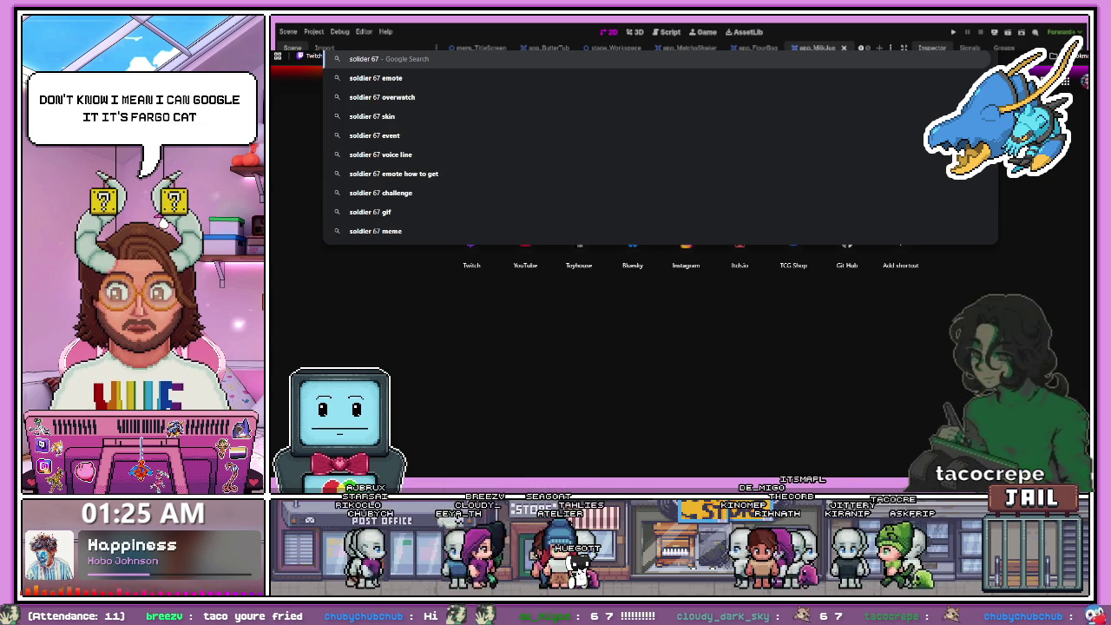
key("BackSpace")
key("BackSpace")
type("76")
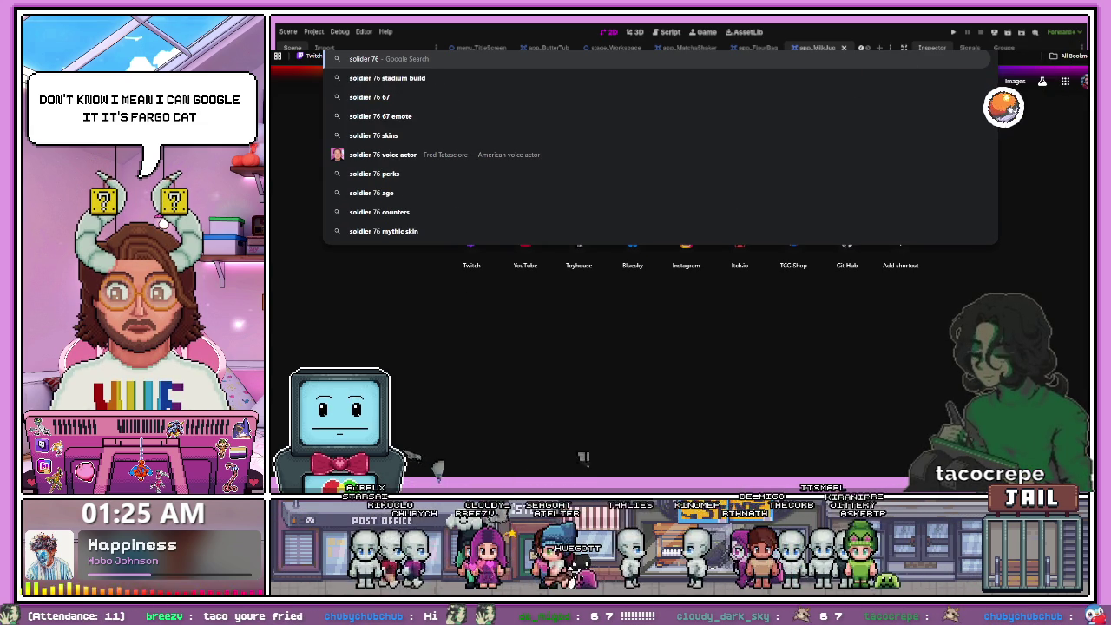
type(" voice ")
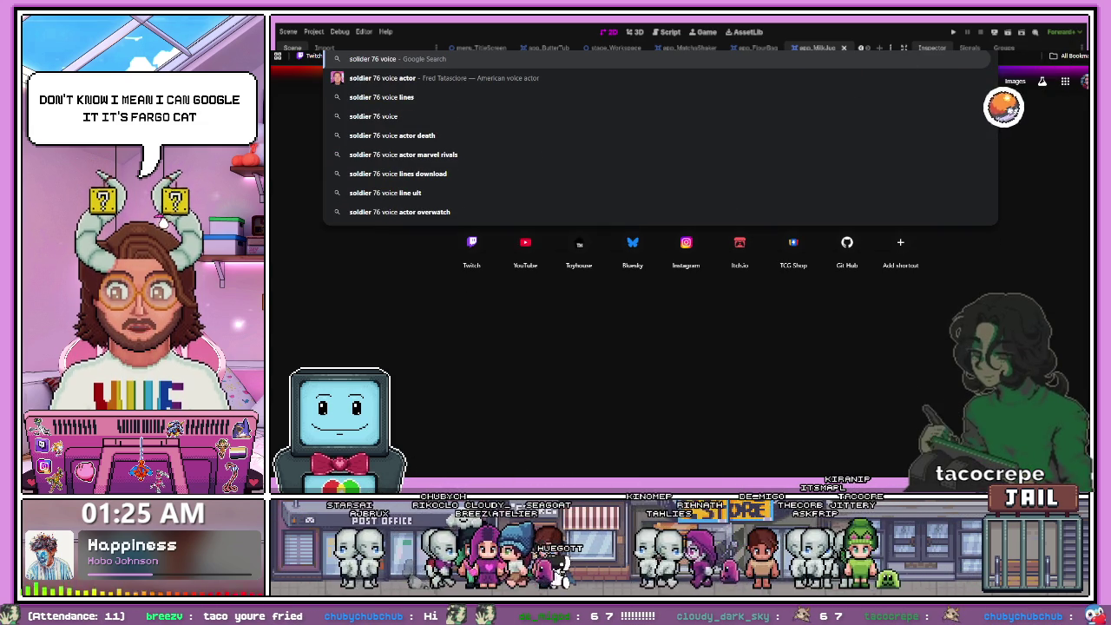
type("l")
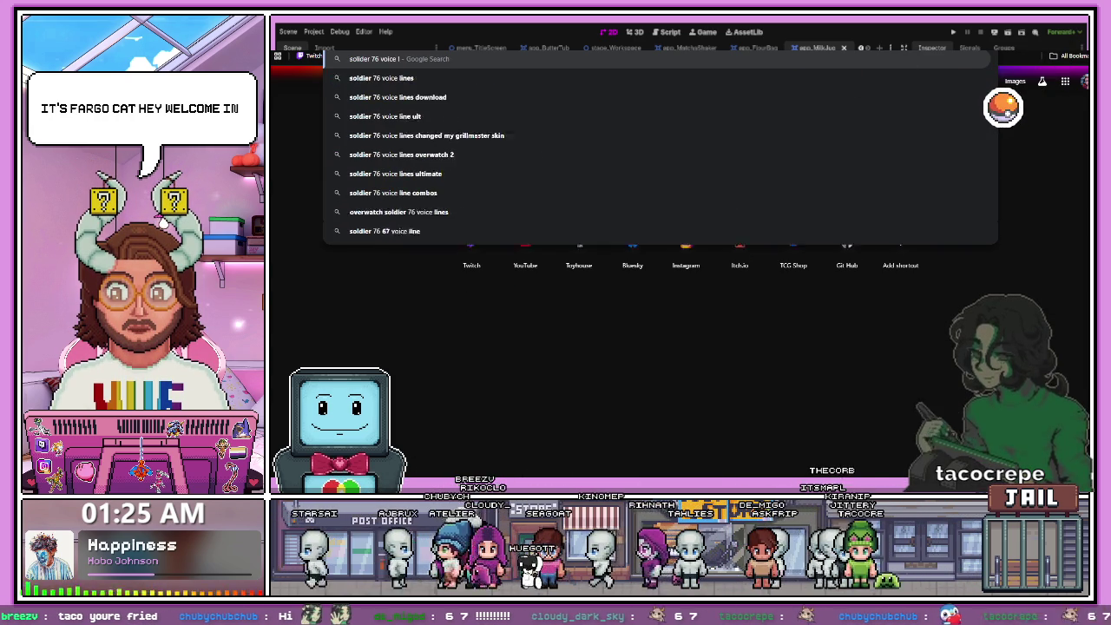
type("ine")
key("Return")
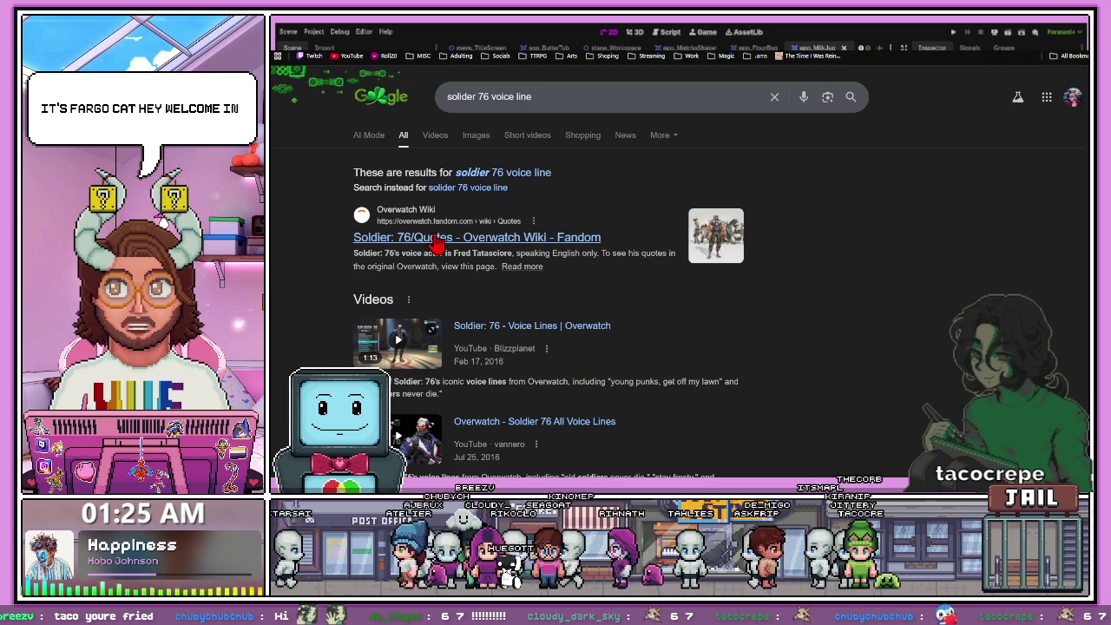
left_click(437, 245)
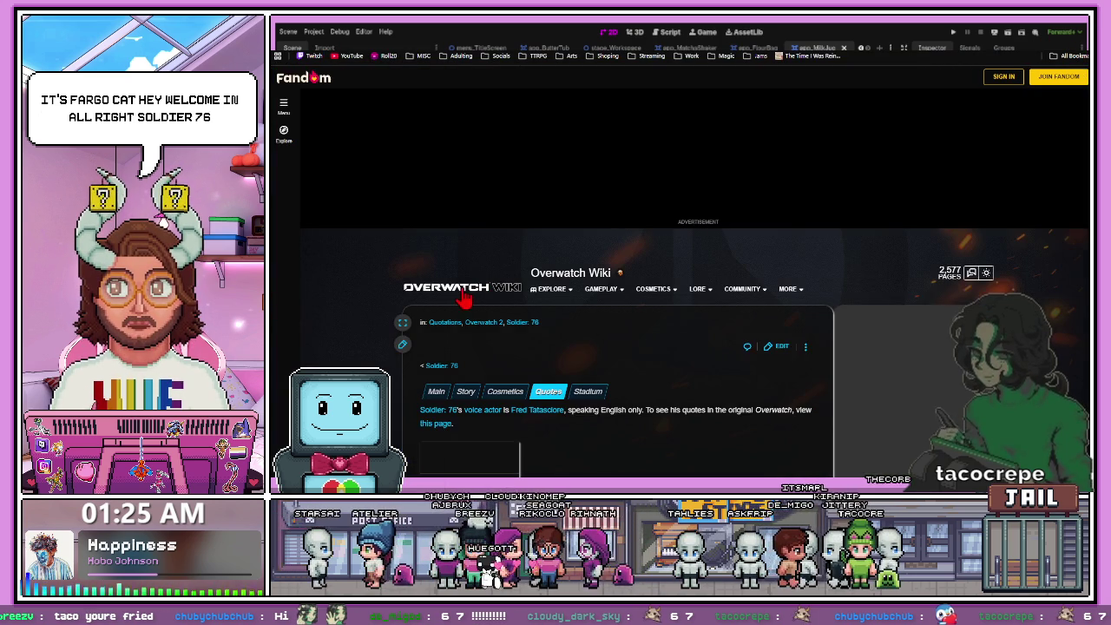
scroll(499, 297, "down", 5)
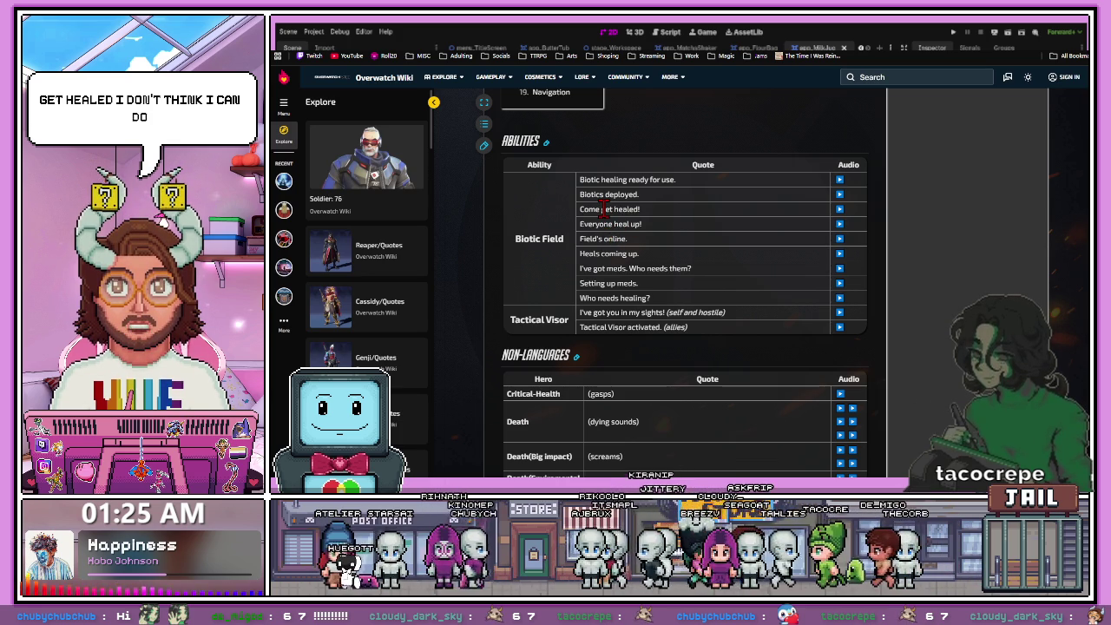
scroll(625, 321, "down", 3)
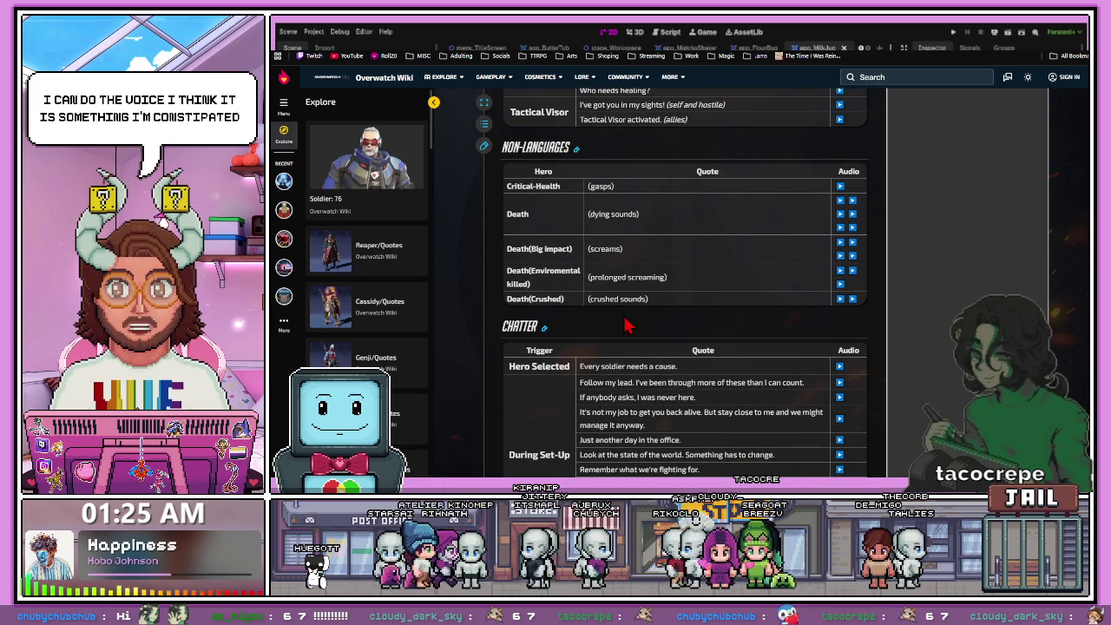
scroll(626, 325, "down", 2)
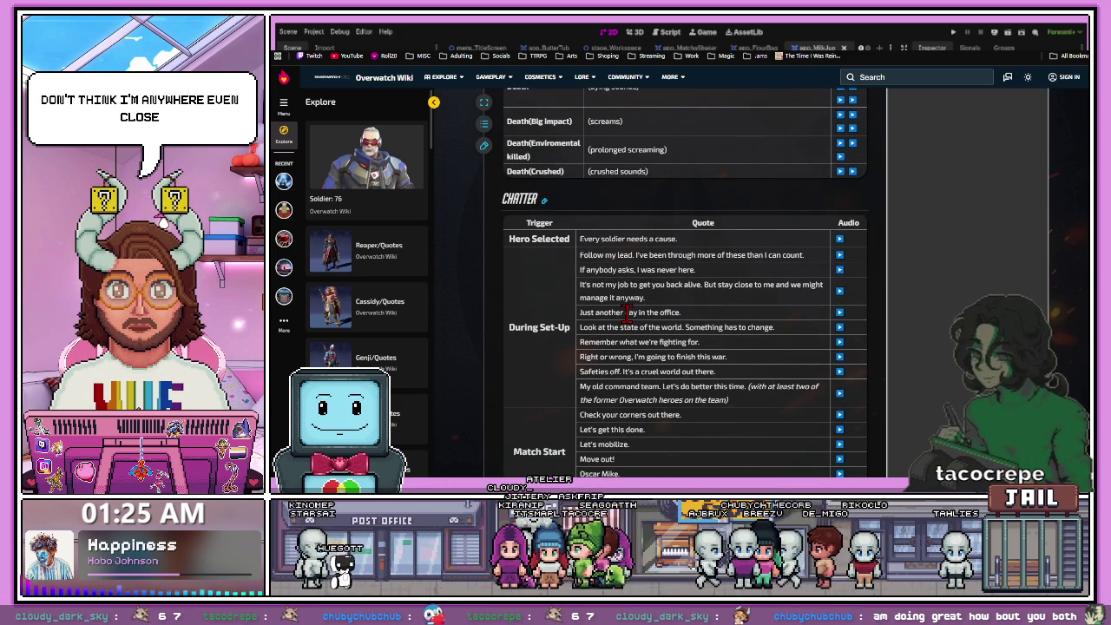
scroll(627, 312, "down", 2)
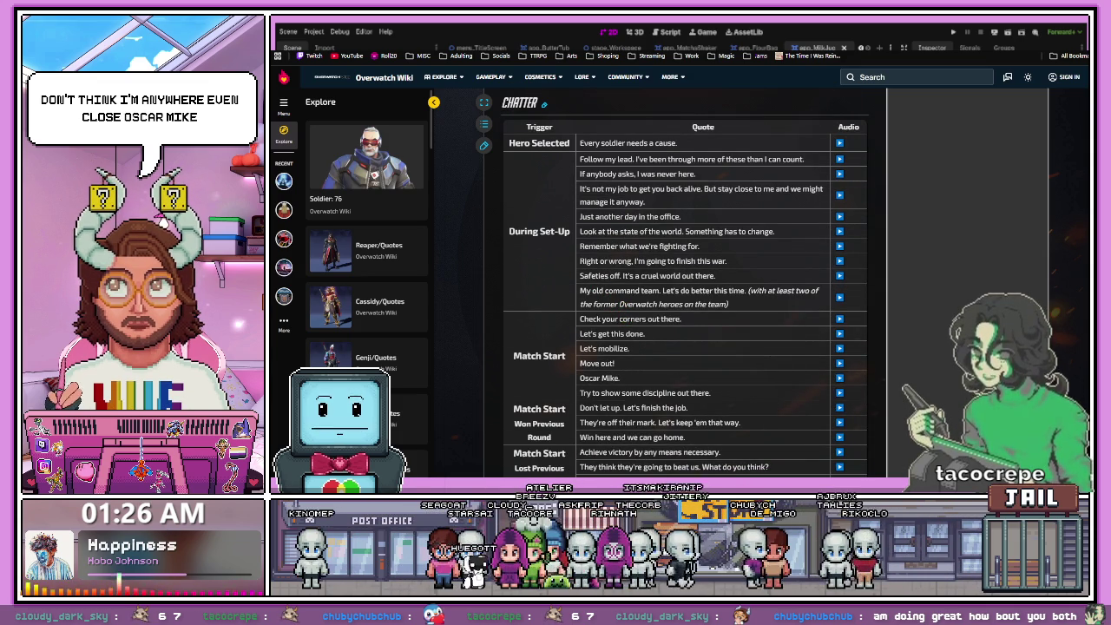
scroll(555, 229, "up", 5)
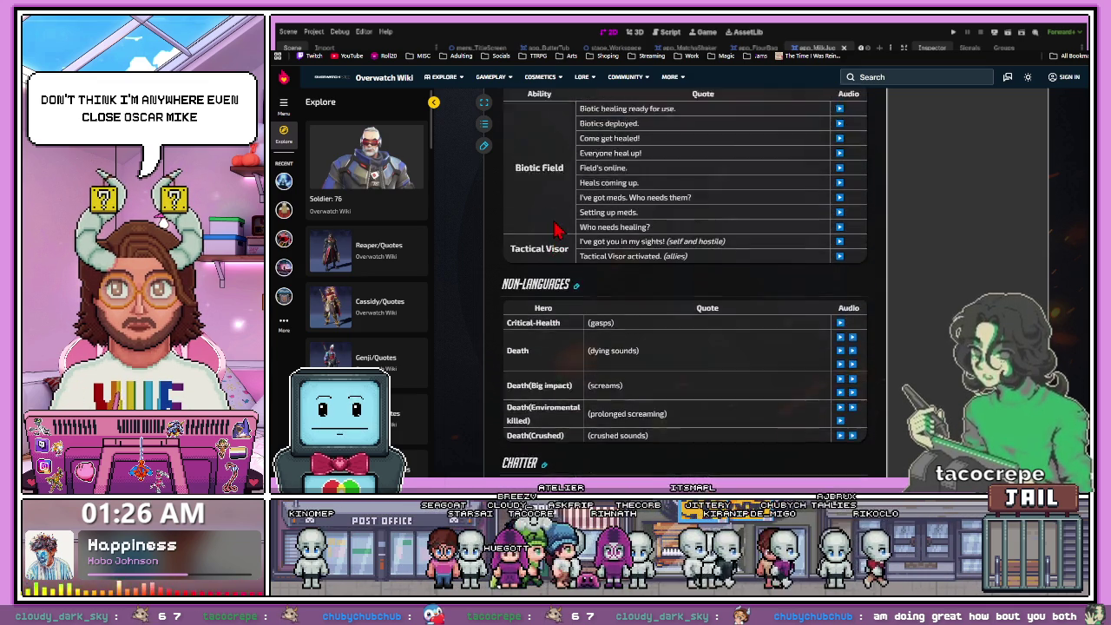
scroll(555, 229, "up", 10)
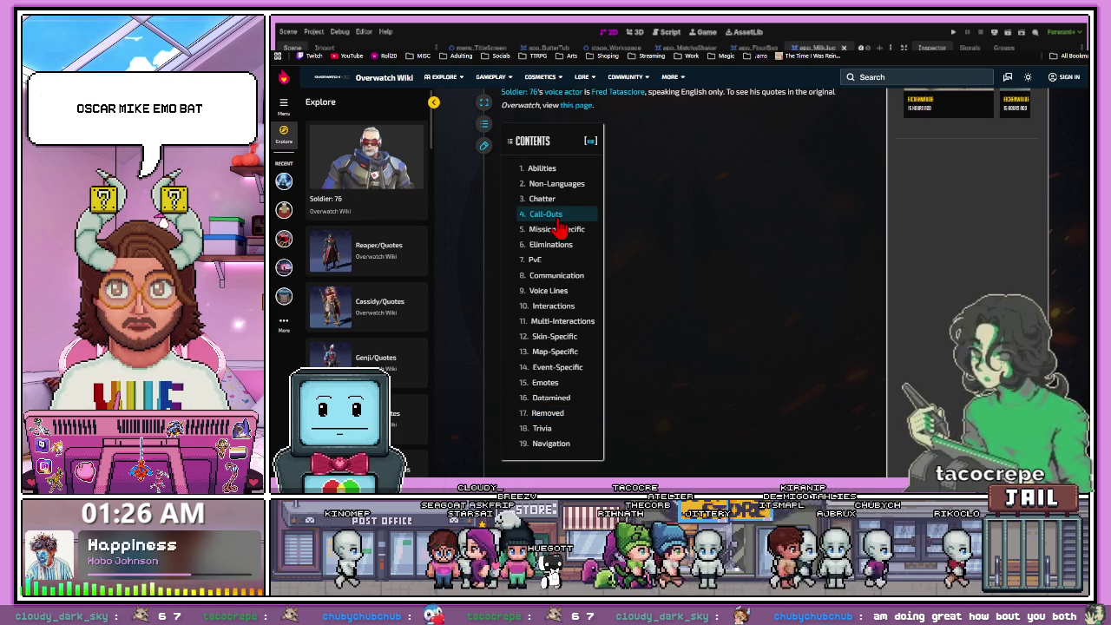
Bring the Godot editor back in front and zoom out on the MilkJug scene
left_click(388, 44)
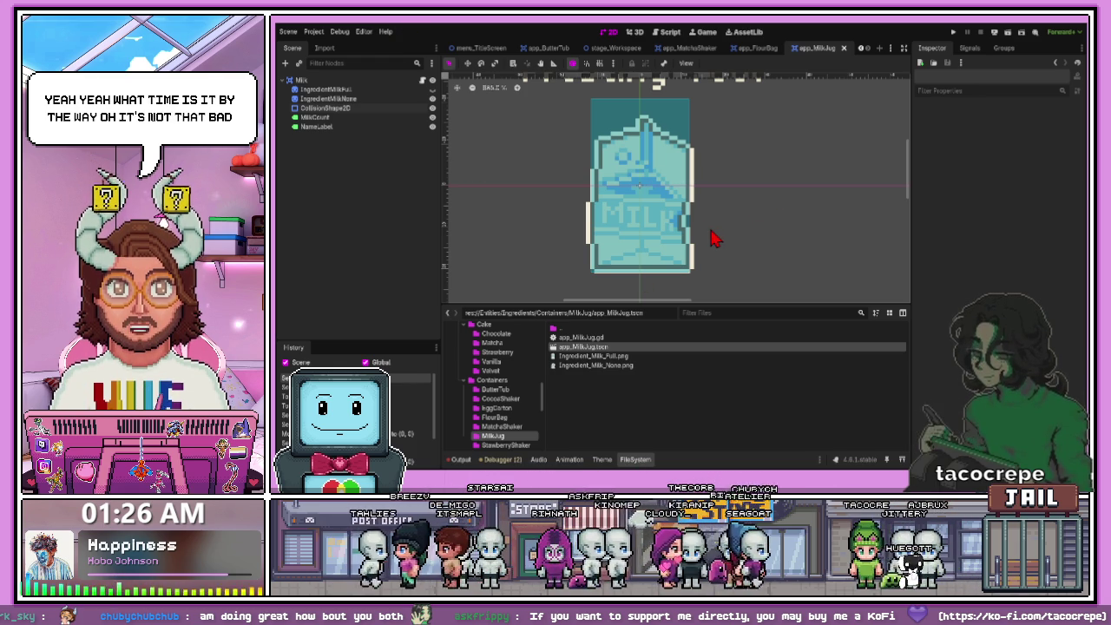
scroll(695, 238, "down", 3)
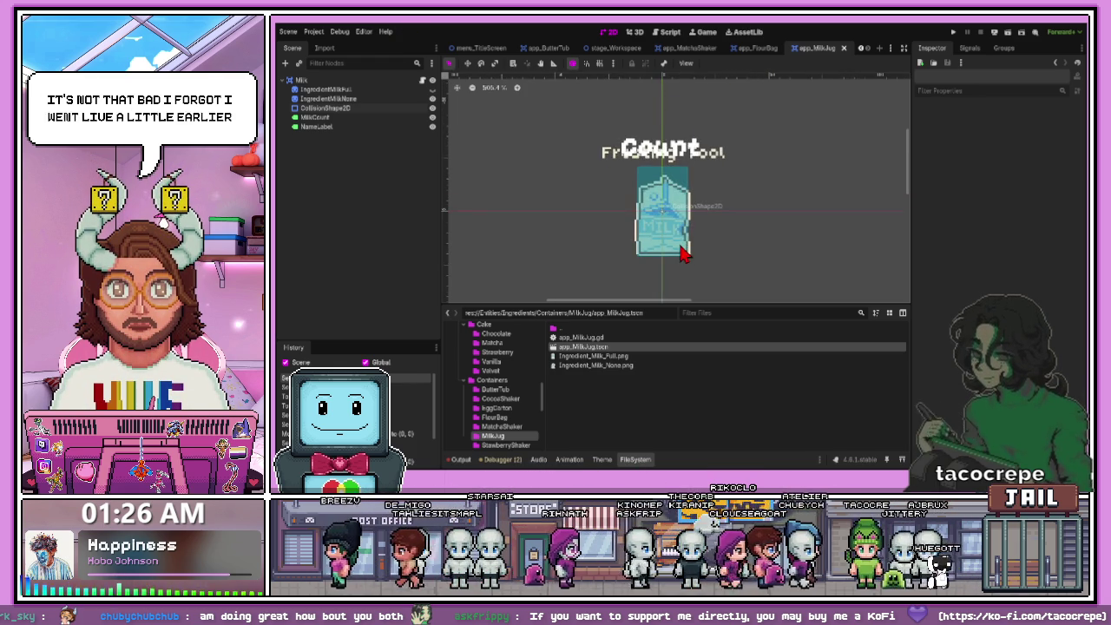
Apply the label theme to the Frosting Tool name label
left_click(656, 143)
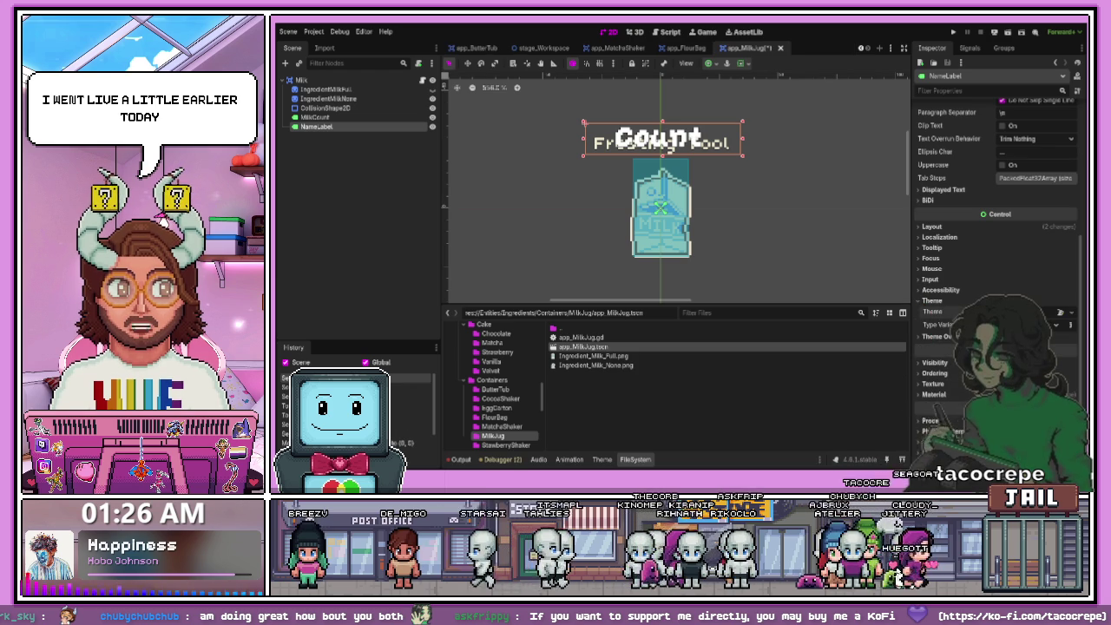
left_click_drag(1063, 322, 1060, 314)
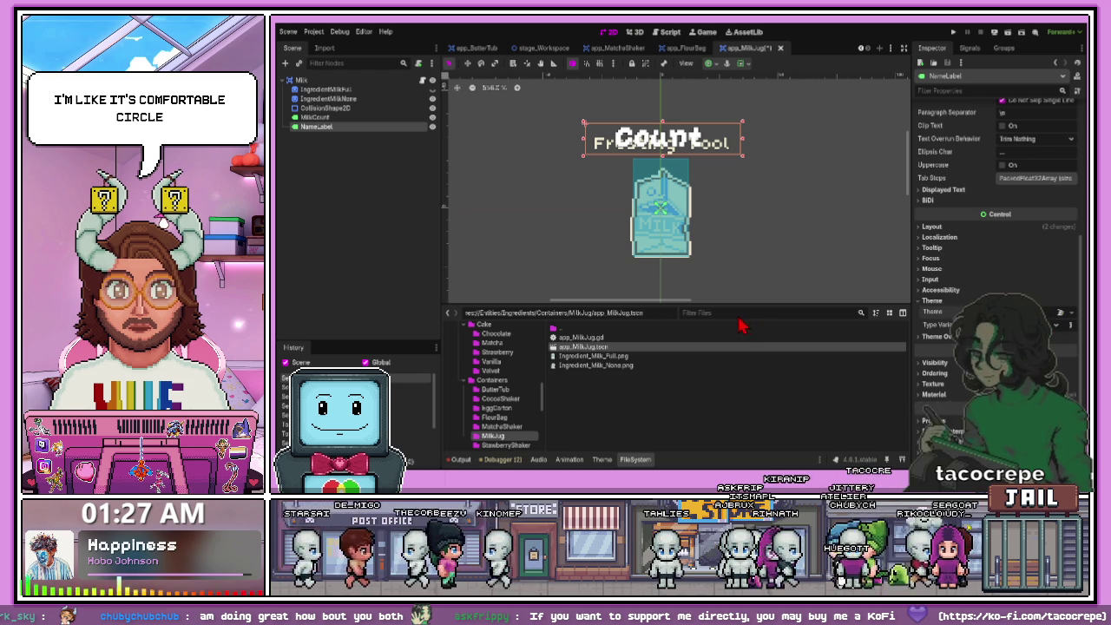
left_click(789, 219)
right_click(775, 221)
left_click(746, 243)
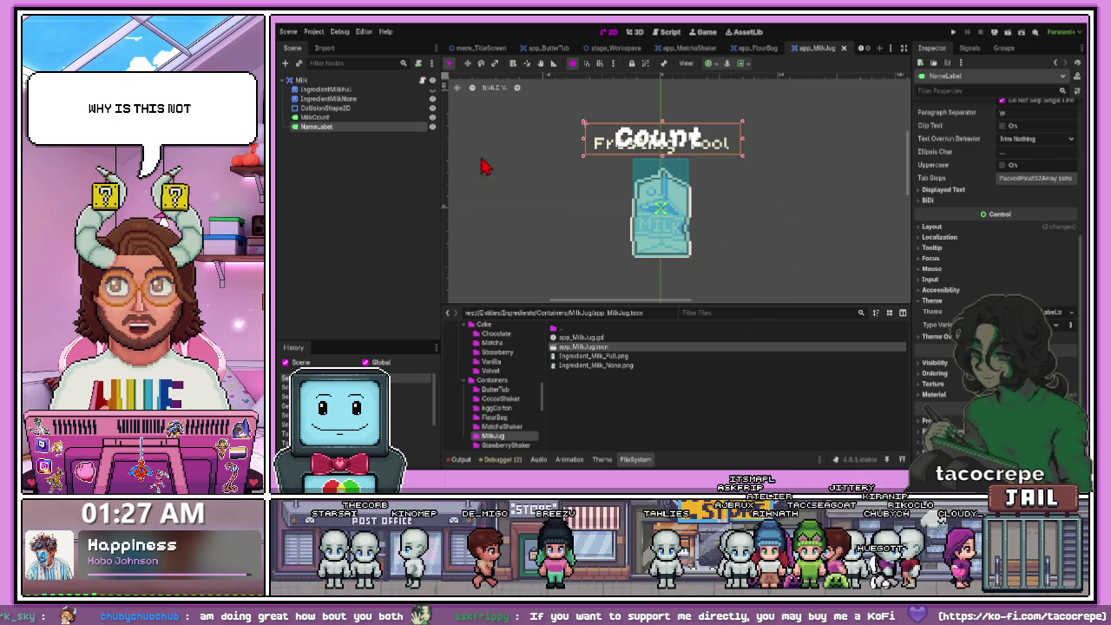
left_click_drag(651, 143, 660, 206)
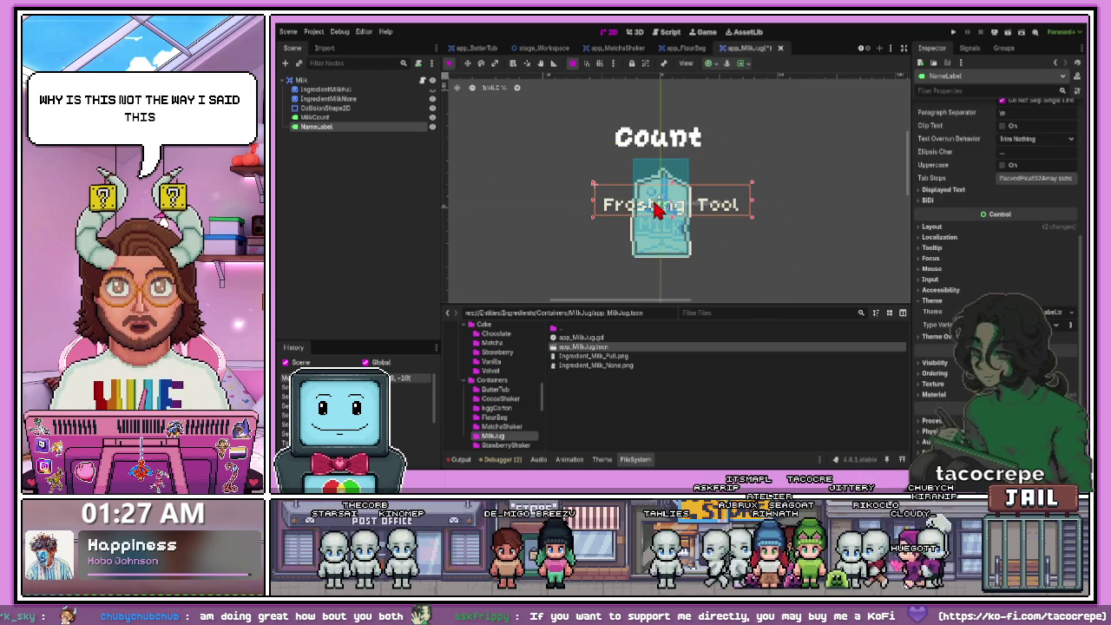
key("ctrl+z")
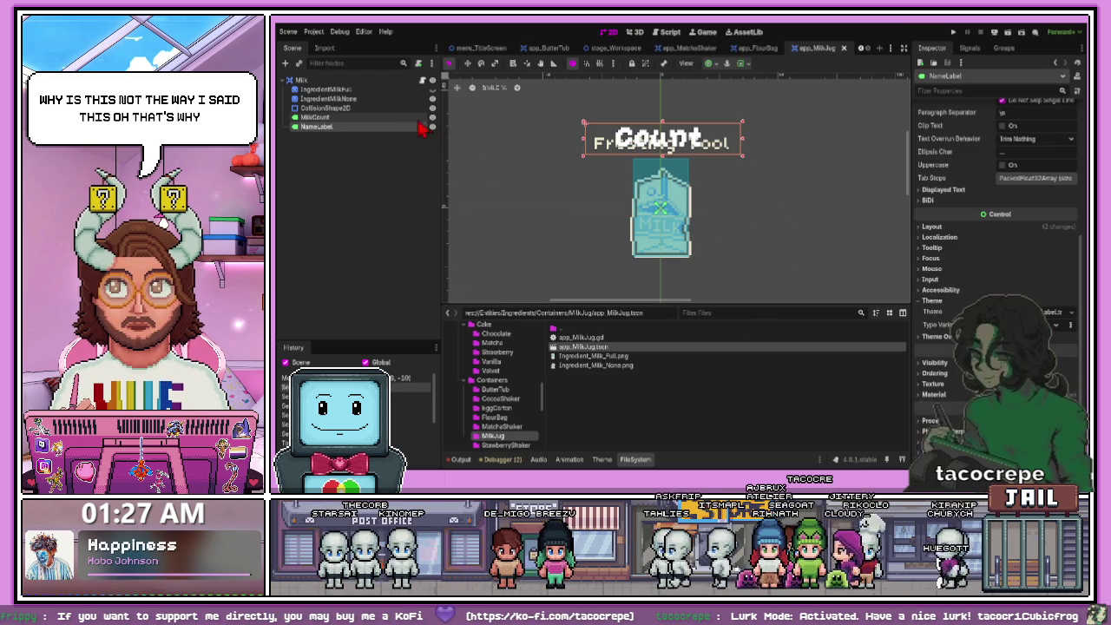
Clear the MilkCount label's Theme setting
left_click(399, 119)
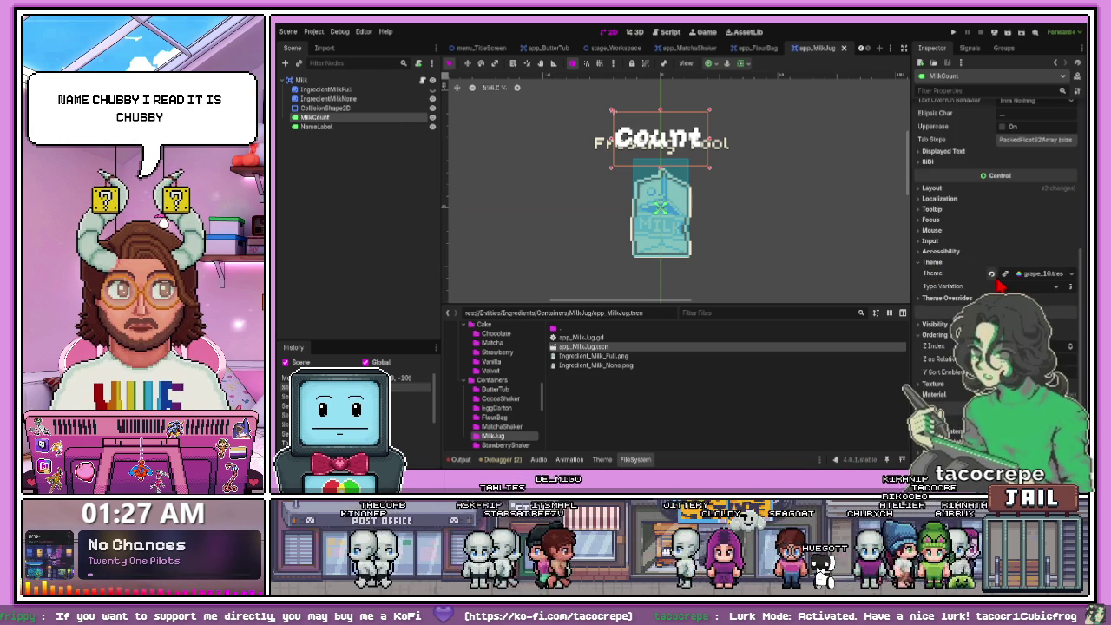
left_click(992, 273)
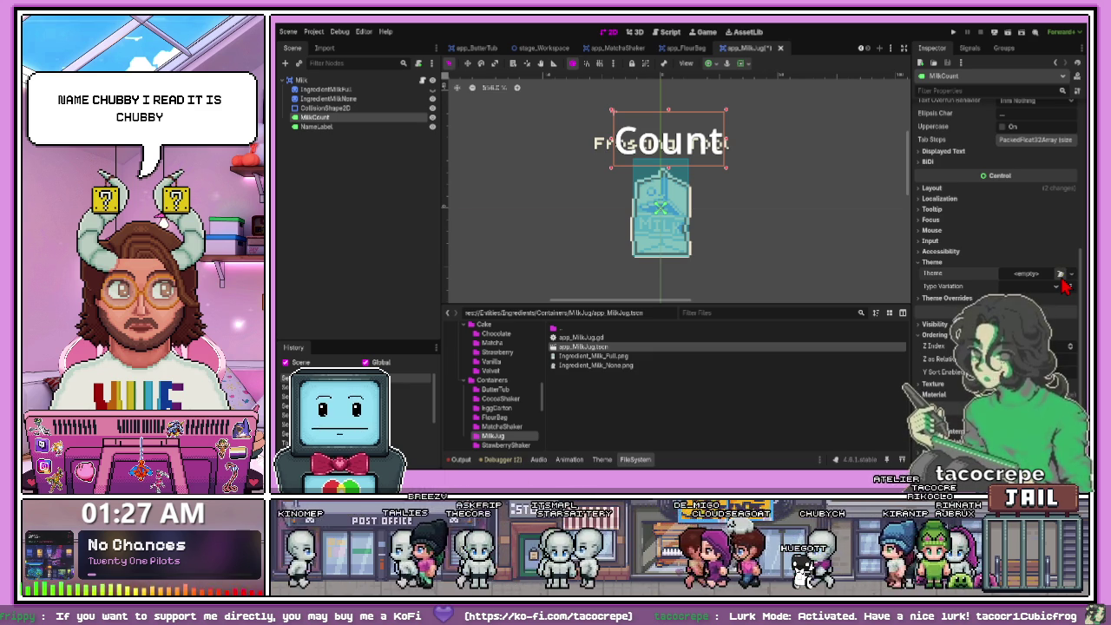
left_click(610, 149)
Place the Frosting Tool name label just below the milk jug
left_click(610, 149)
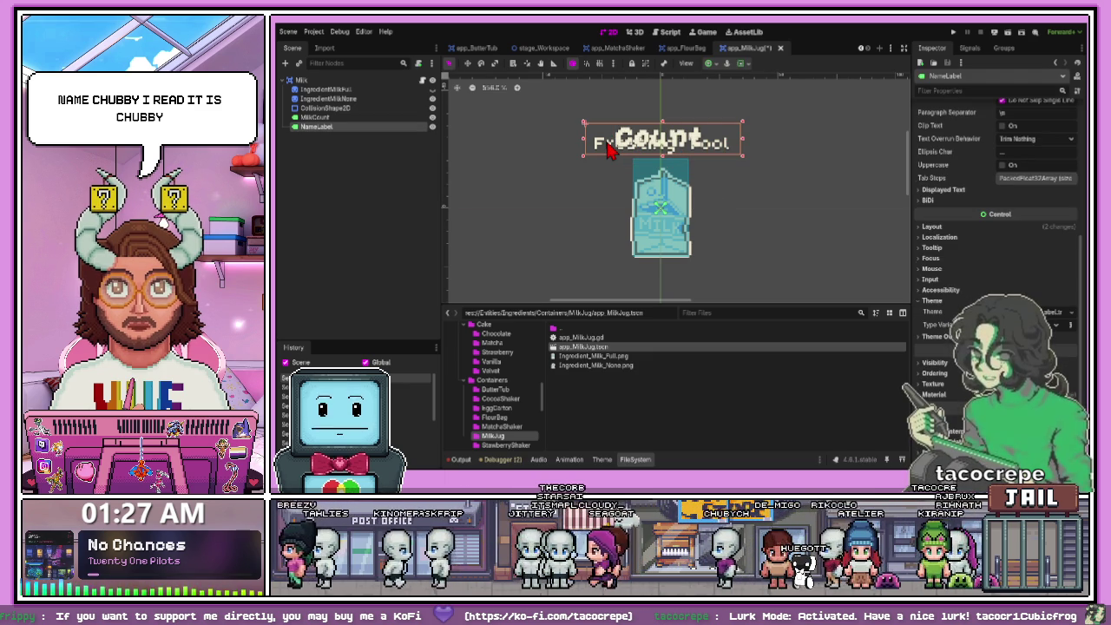
mouse_move(610, 149)
left_mouse_down()
mouse_move(599, 166)
mouse_move(607, 267)
left_mouse_up()
scroll(674, 271, "up", 2)
left_click_drag(672, 274, 664, 266)
scroll(666, 270, "down", 2)
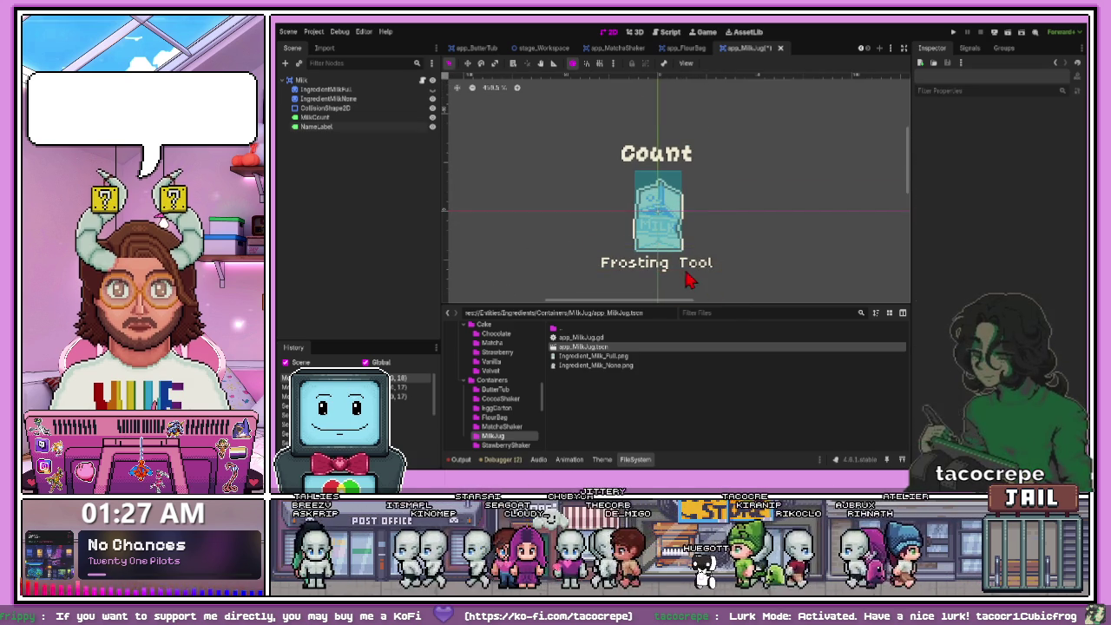
Change the name label text from 'Frosting Tool' to 'Milk' and save the MilkJug scene
scroll(651, 254, "down", 2)
scroll(972, 122, "up", 5)
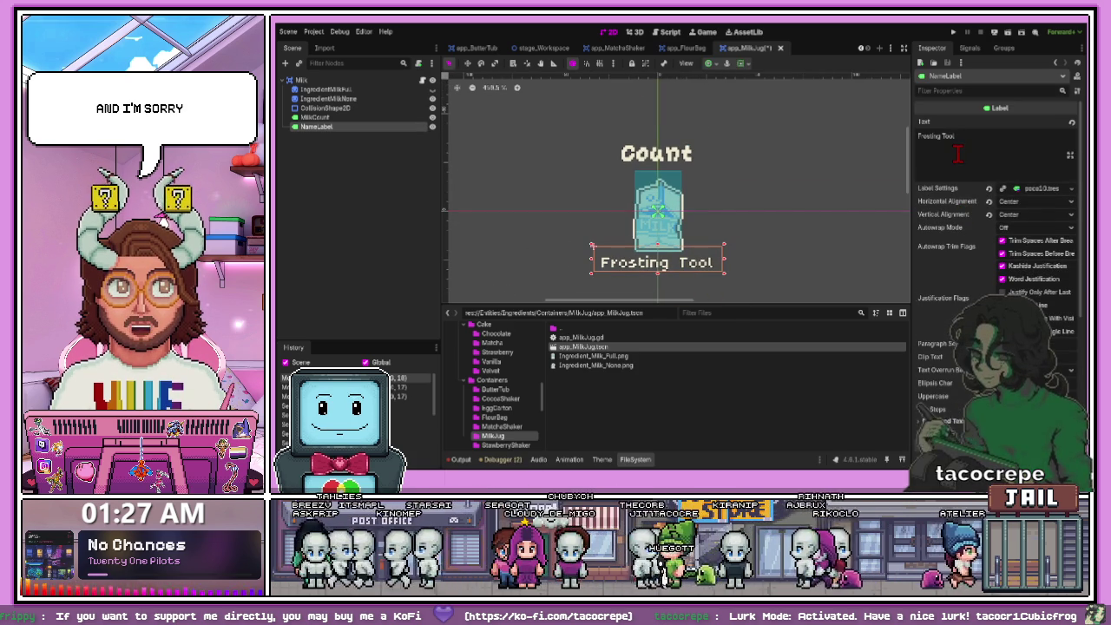
left_click_drag(958, 154, 902, 145)
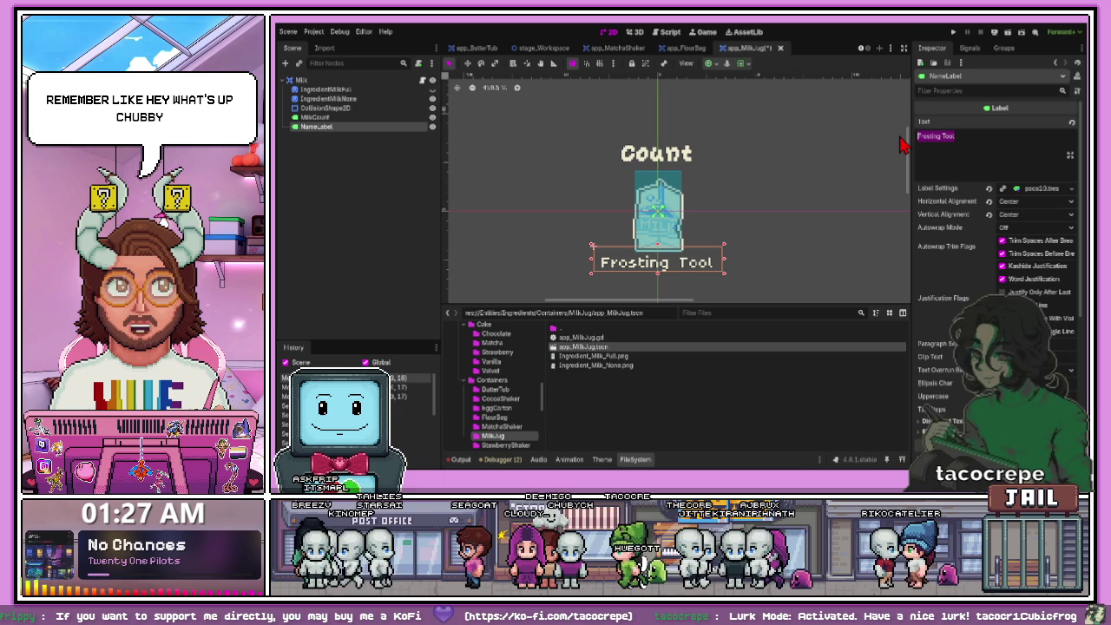
type("Milk")
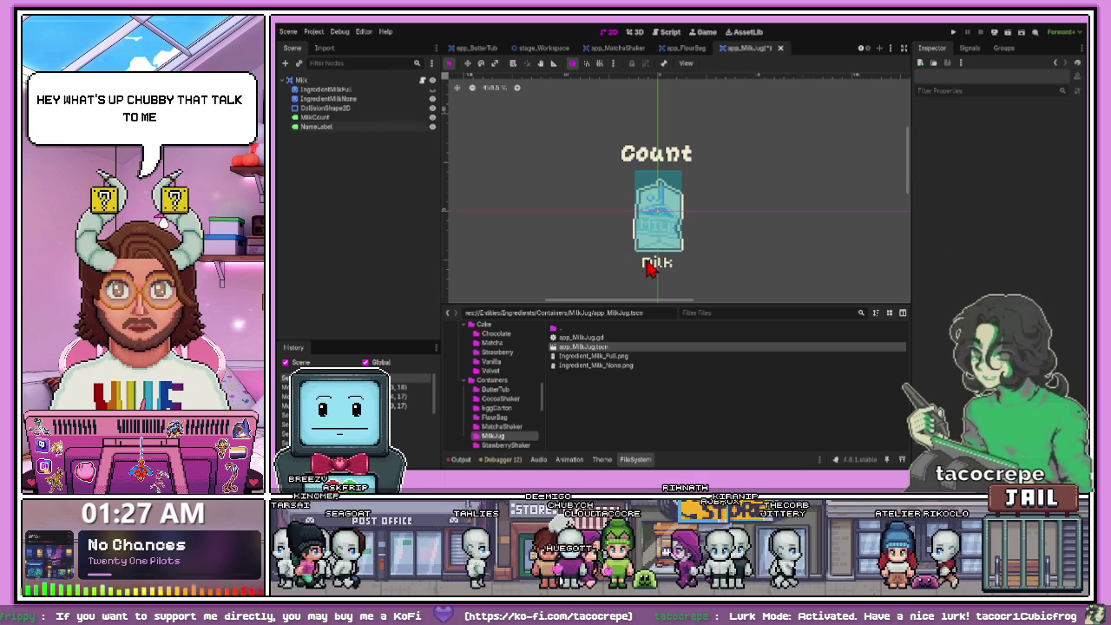
key("ctrl+s")
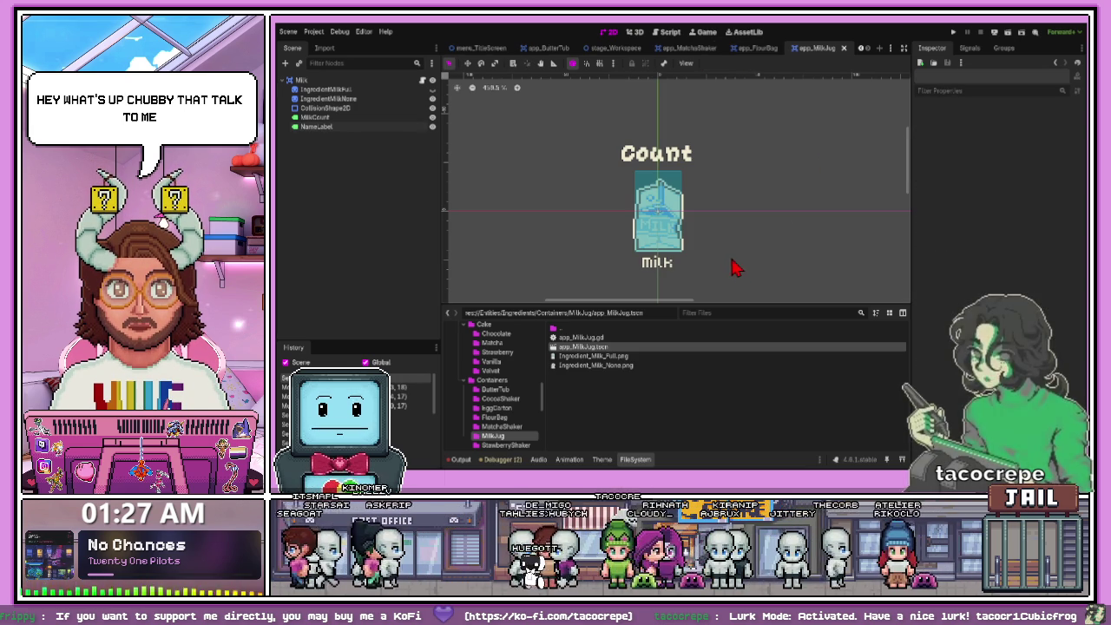
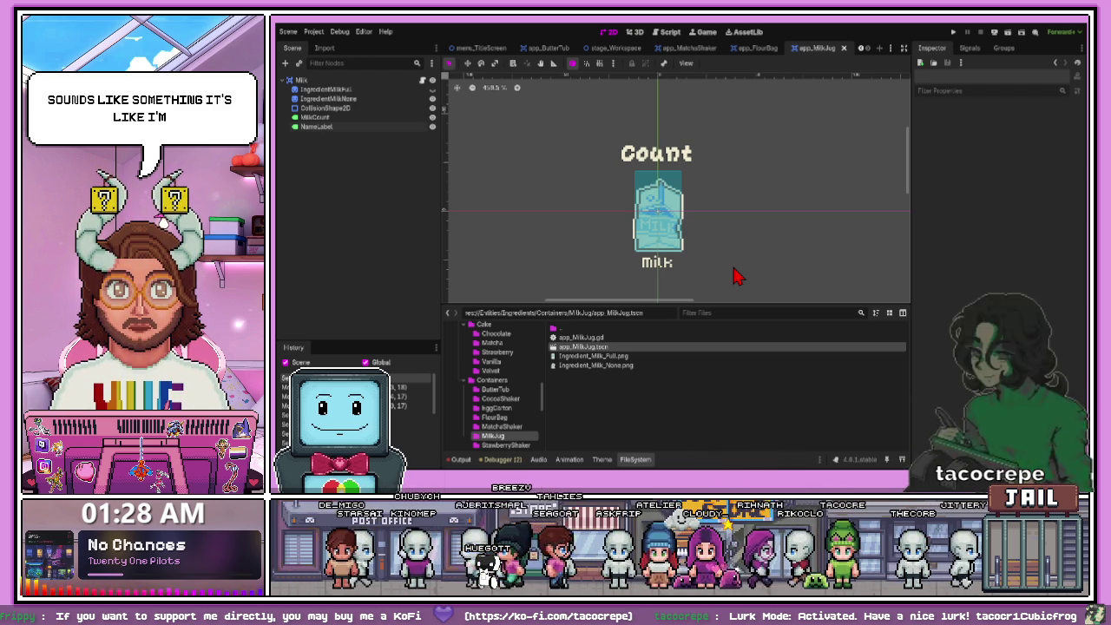
Select the Milk NameLabel and open its CountLabel.tres theme in the Theme editor
scroll(657, 278, "up", 1)
left_click(657, 276)
scroll(655, 276, "up", 2)
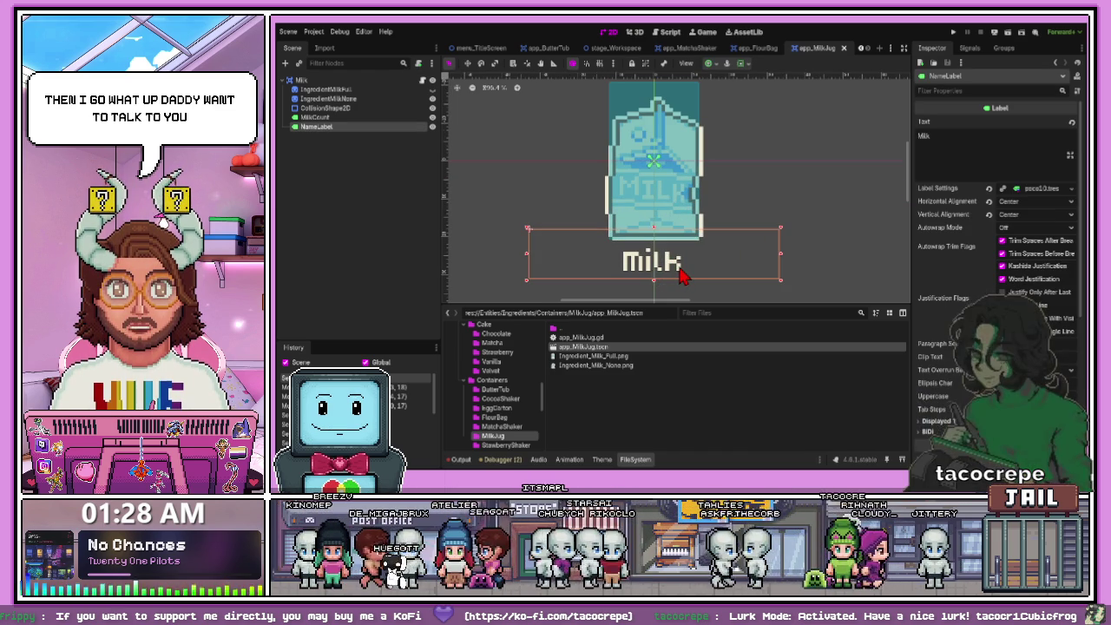
scroll(945, 317, "down", 5)
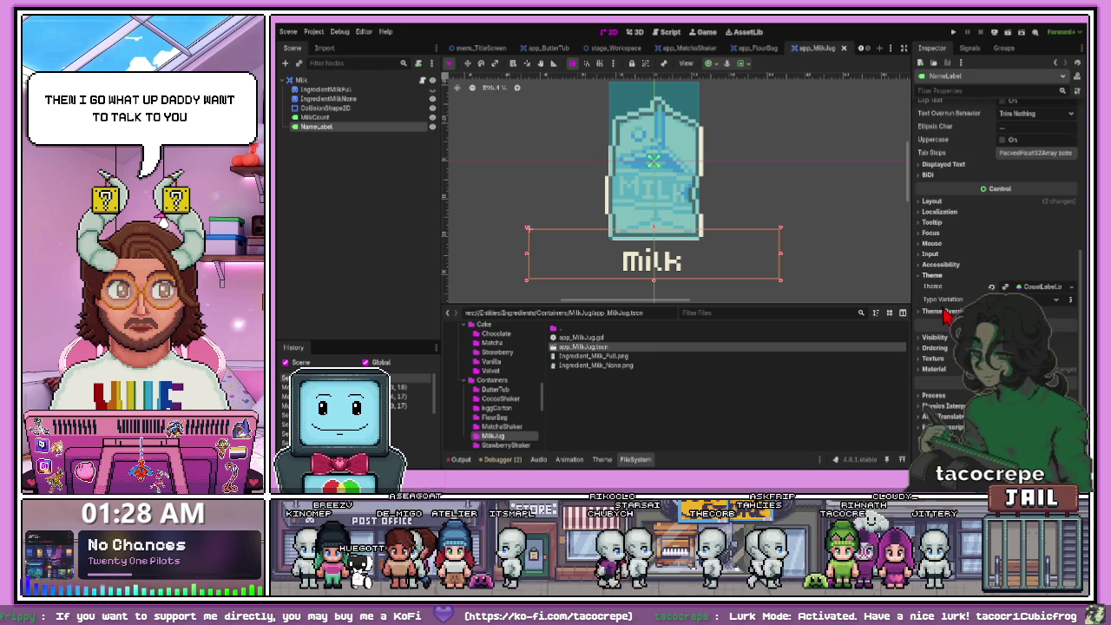
left_click(1041, 286)
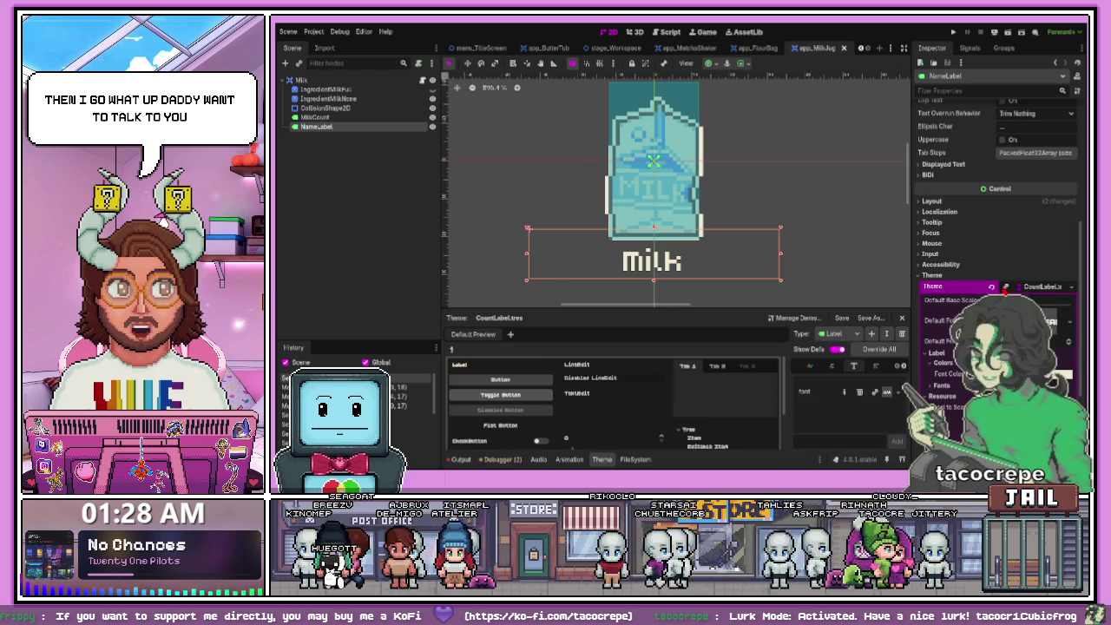
key("ctrl+z")
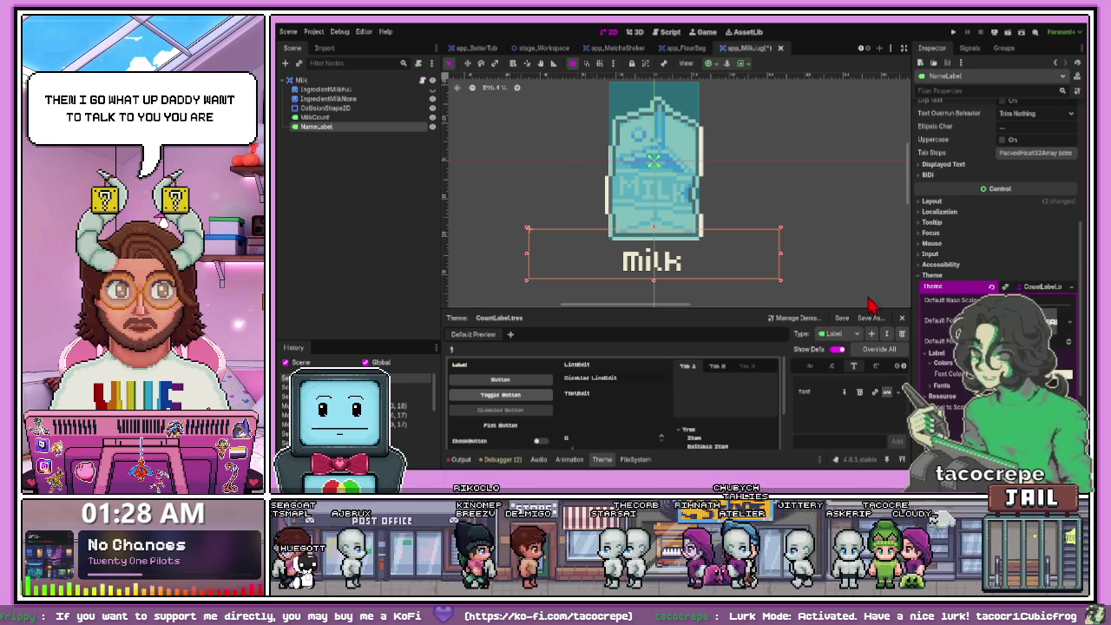
Expand the label's Material > Shader pixel-outline settings, then deselect the label
scroll(928, 323, "down", 4)
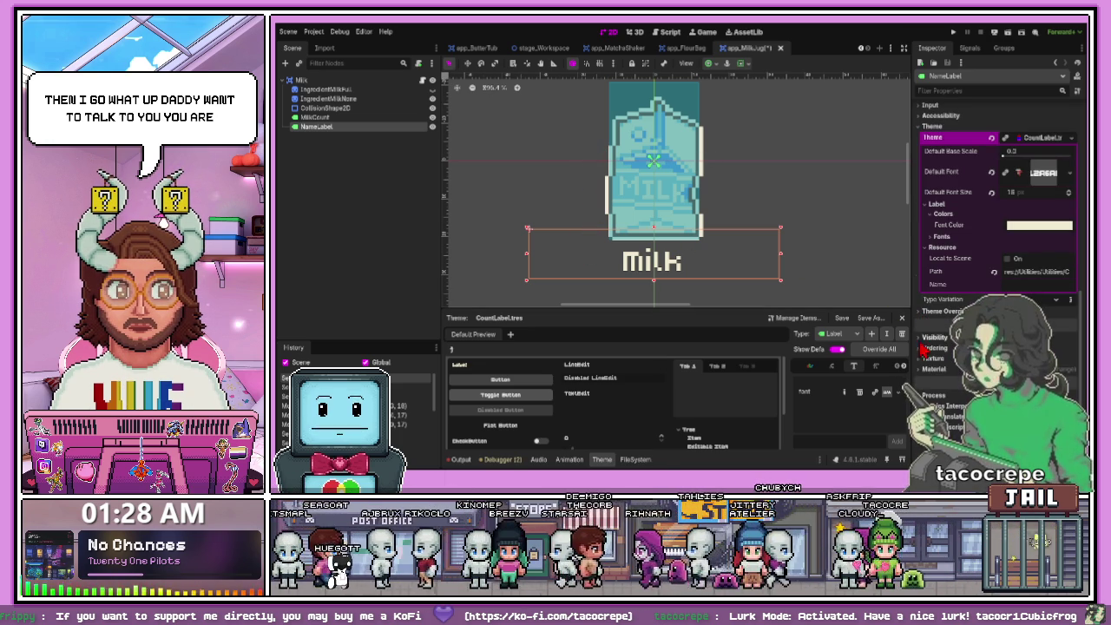
scroll(924, 378, "down", 1)
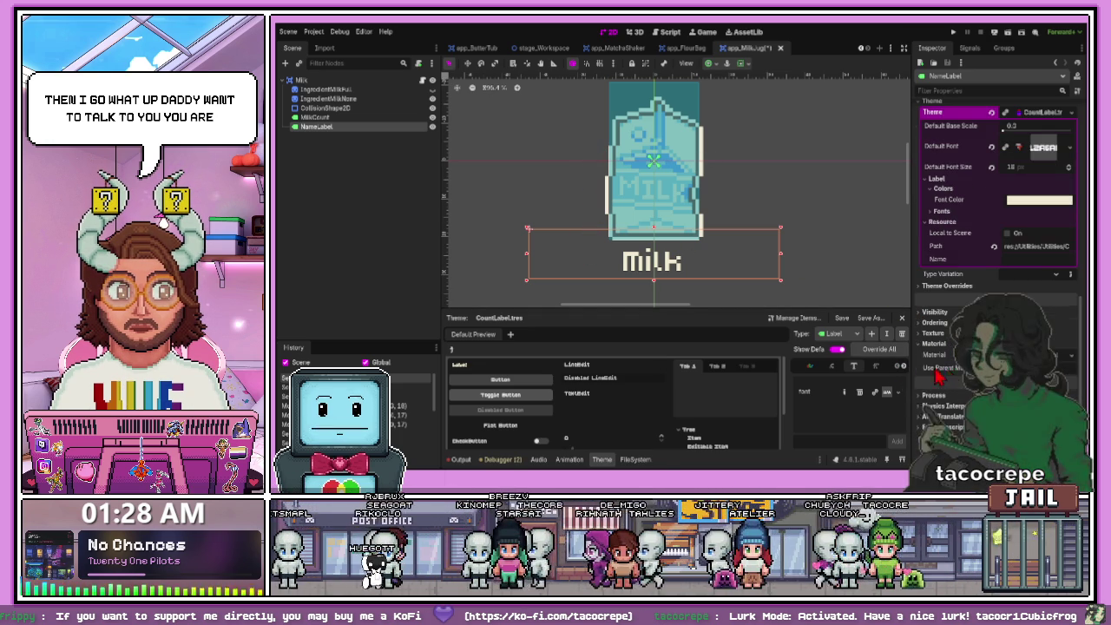
scroll(968, 390, "down", 4)
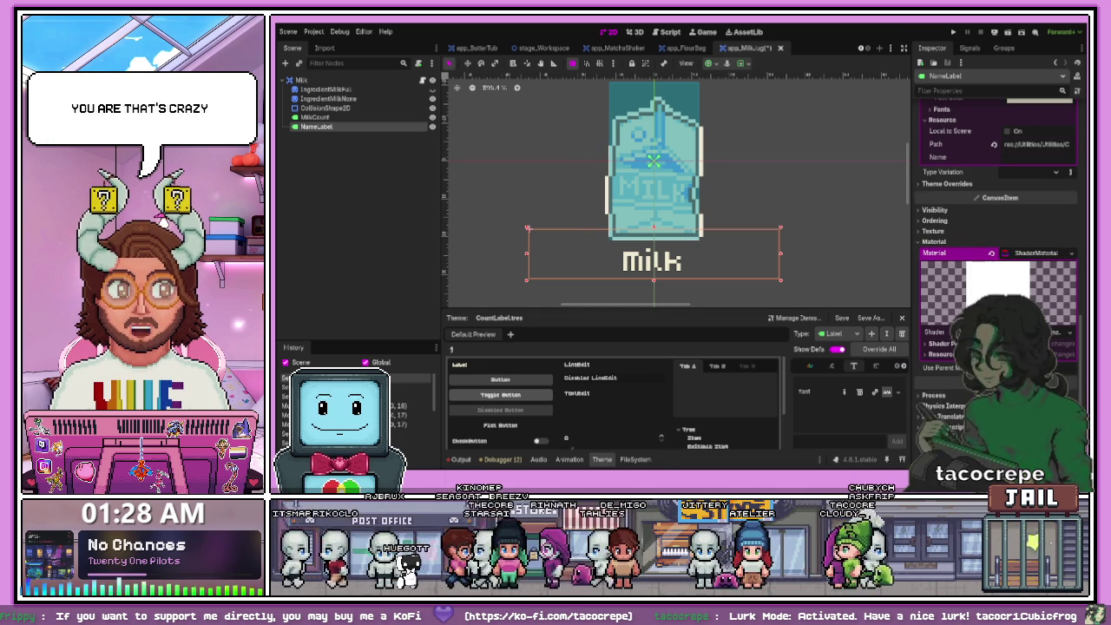
left_click(955, 333)
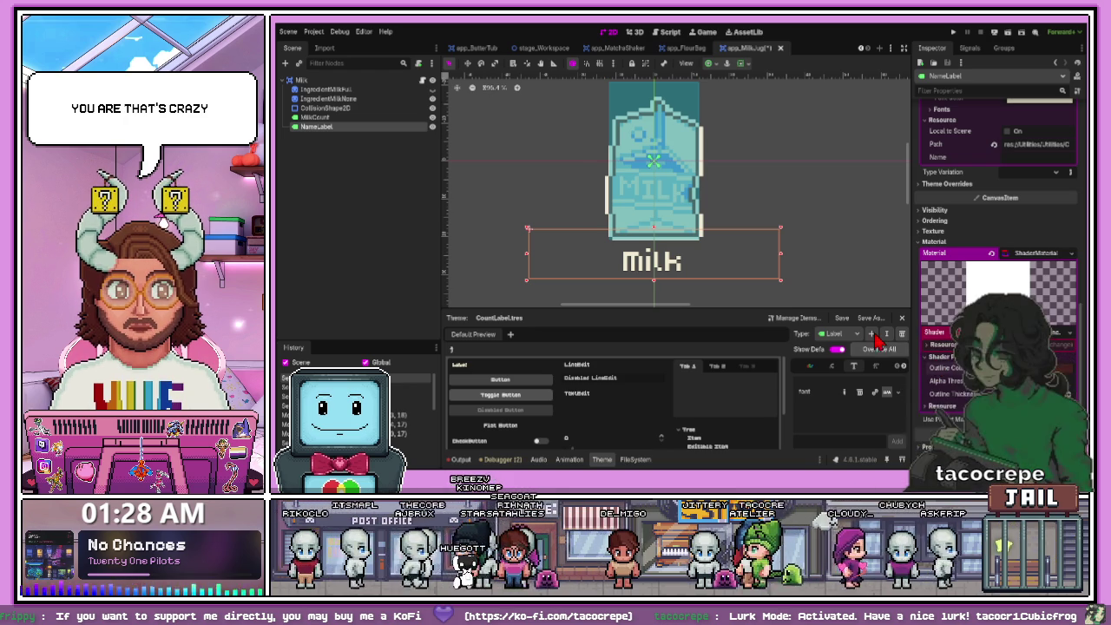
scroll(848, 304, "up", 1)
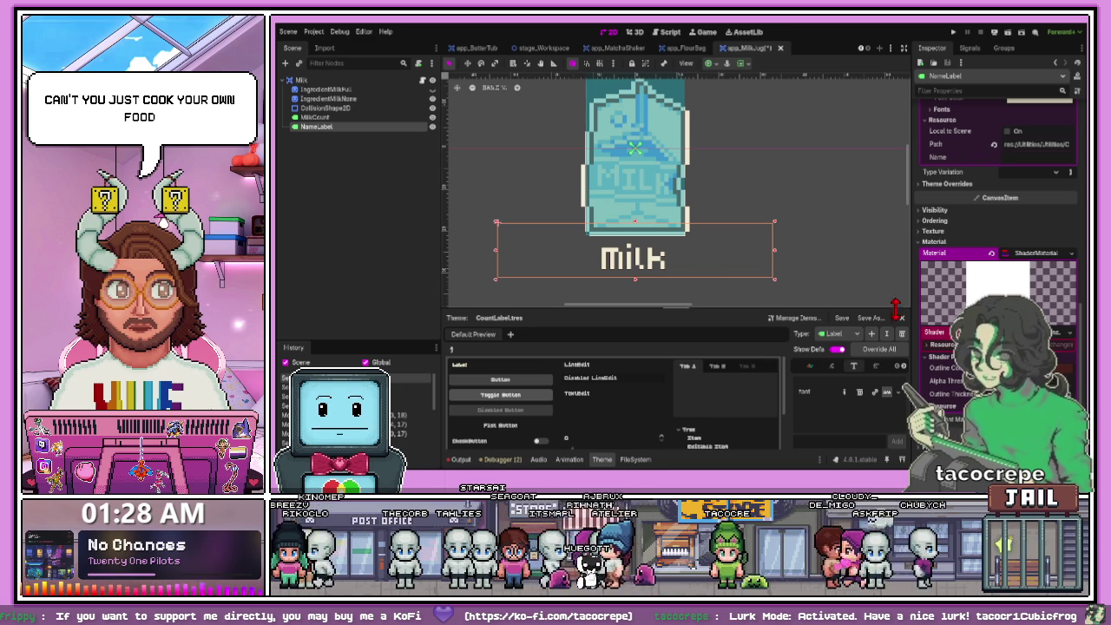
left_click(848, 272)
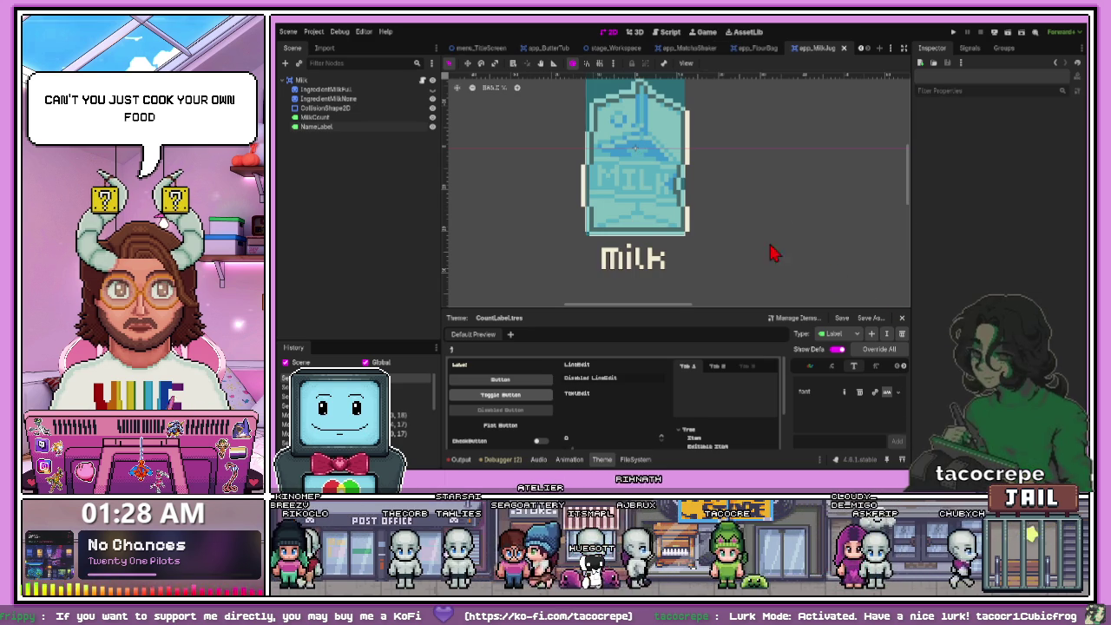
Check the MilkCount label's shader material and save the Milk jug scene
left_click(375, 120)
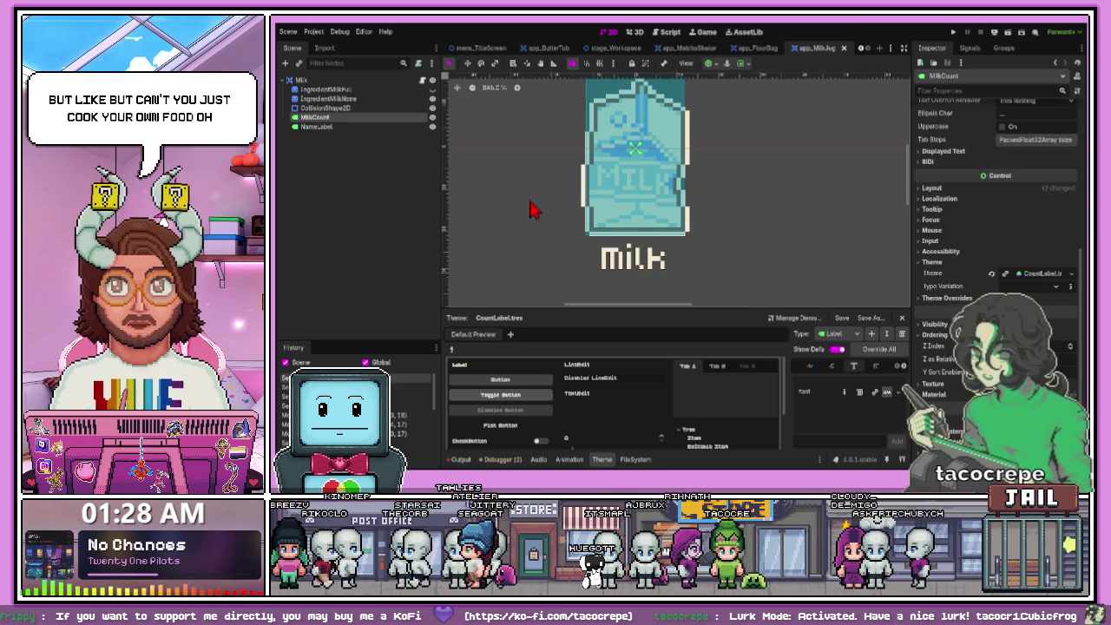
scroll(933, 309, "down", 1)
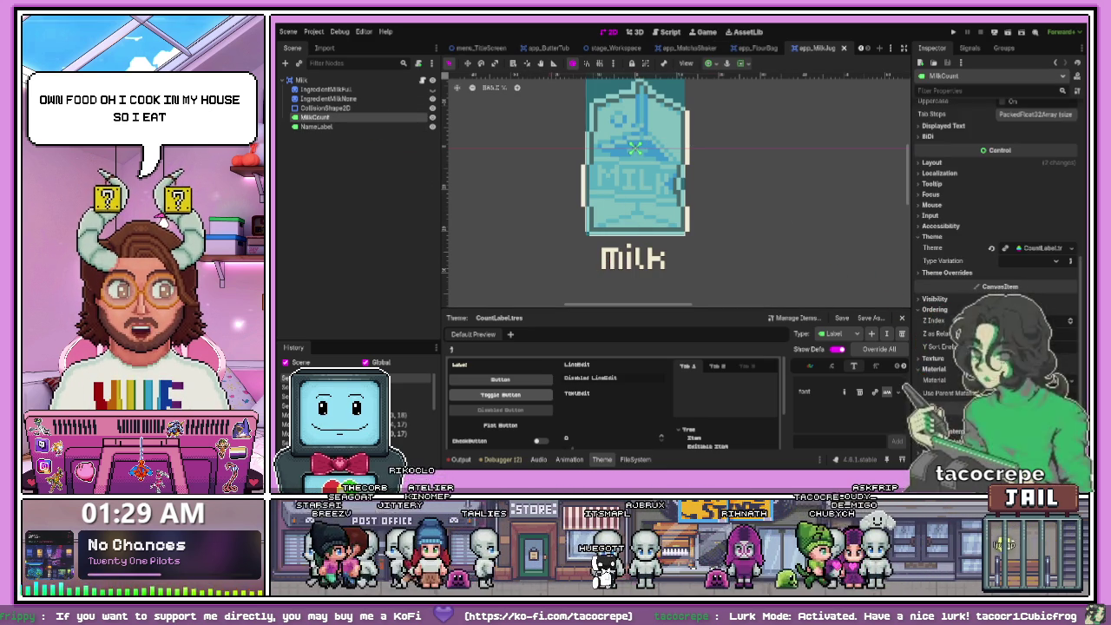
left_click(929, 380)
scroll(928, 379, "down", 5)
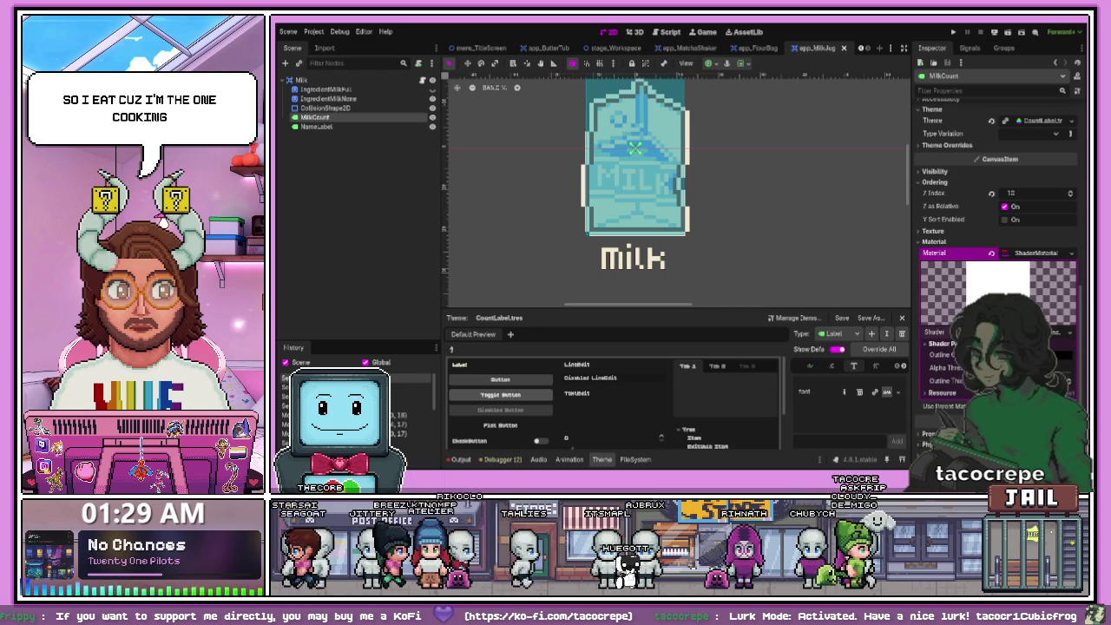
left_click(742, 300)
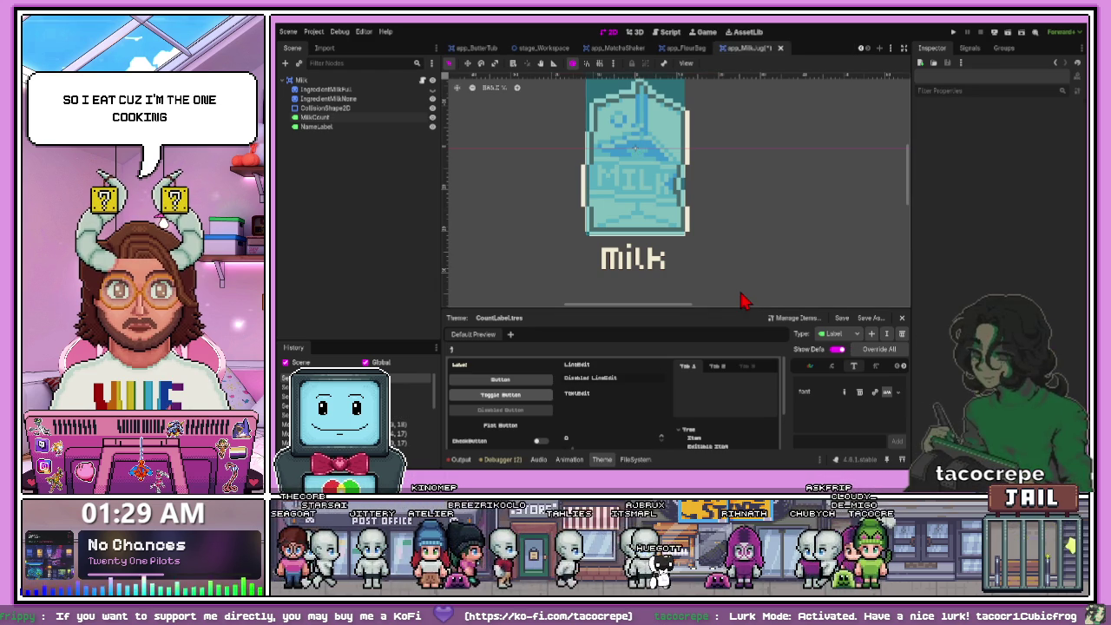
key("ctrl+s")
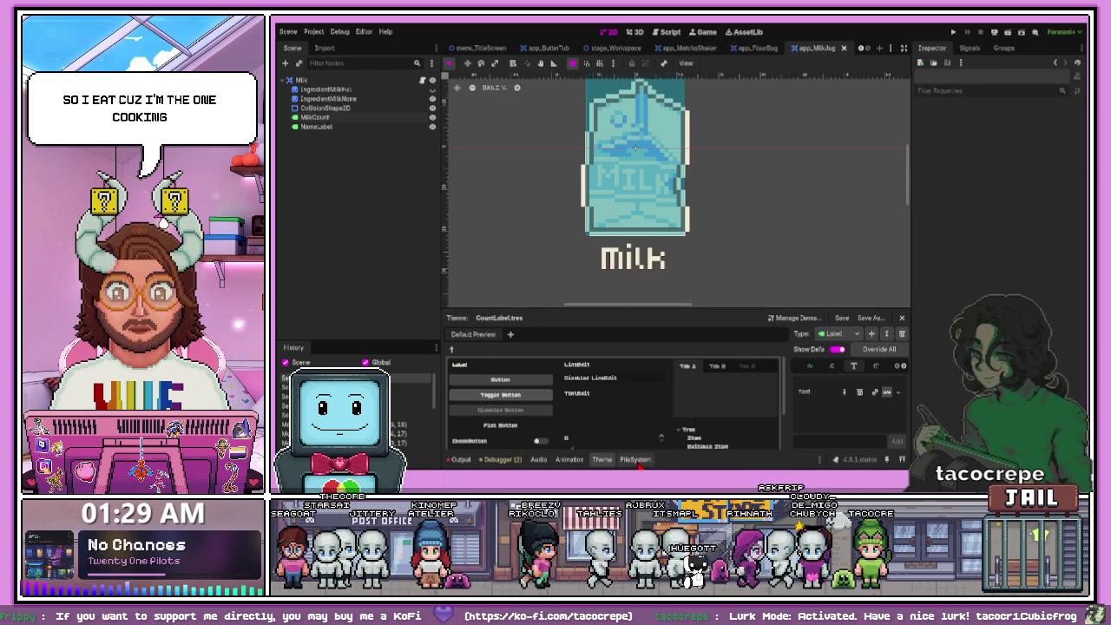
Open the MatchaShaker scene, check its name label's shader material, and save it
left_click(635, 459)
left_click(516, 427)
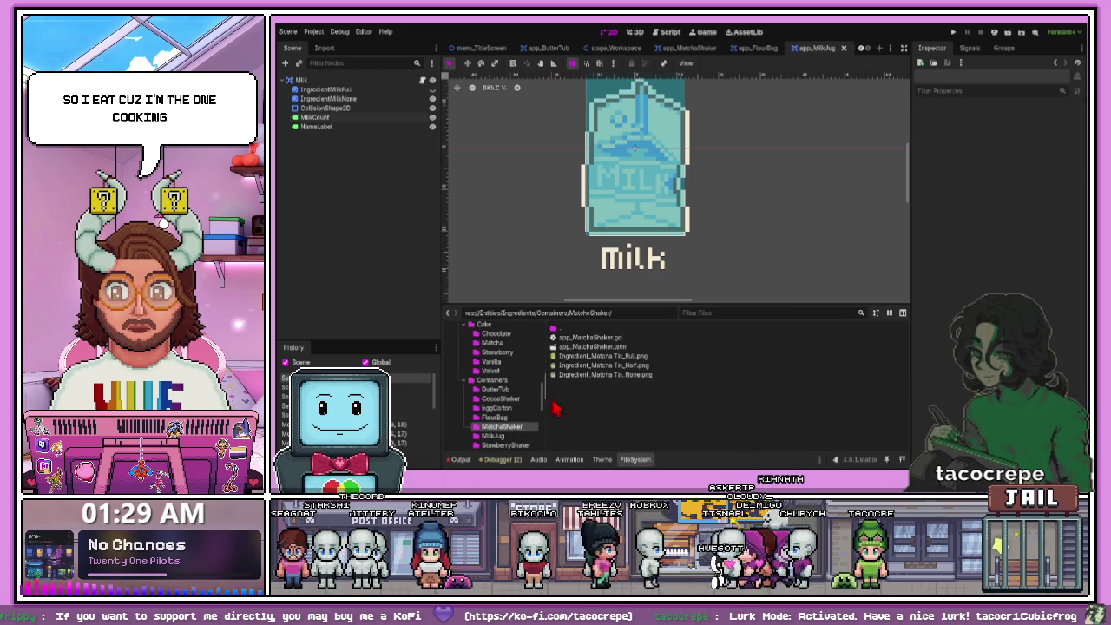
double_click(580, 346)
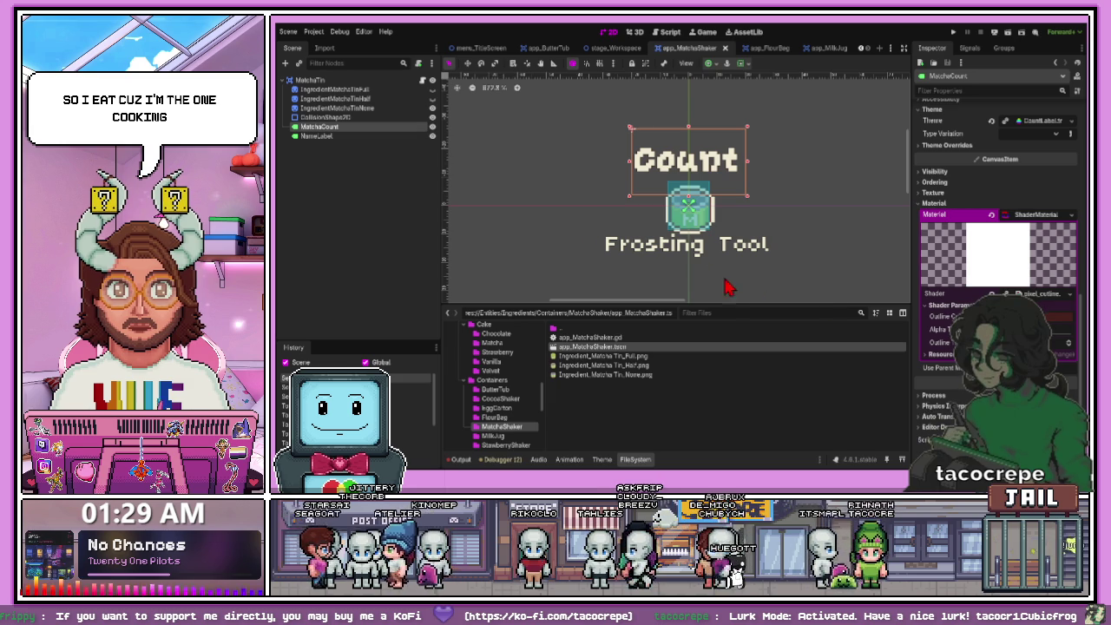
left_click(367, 136)
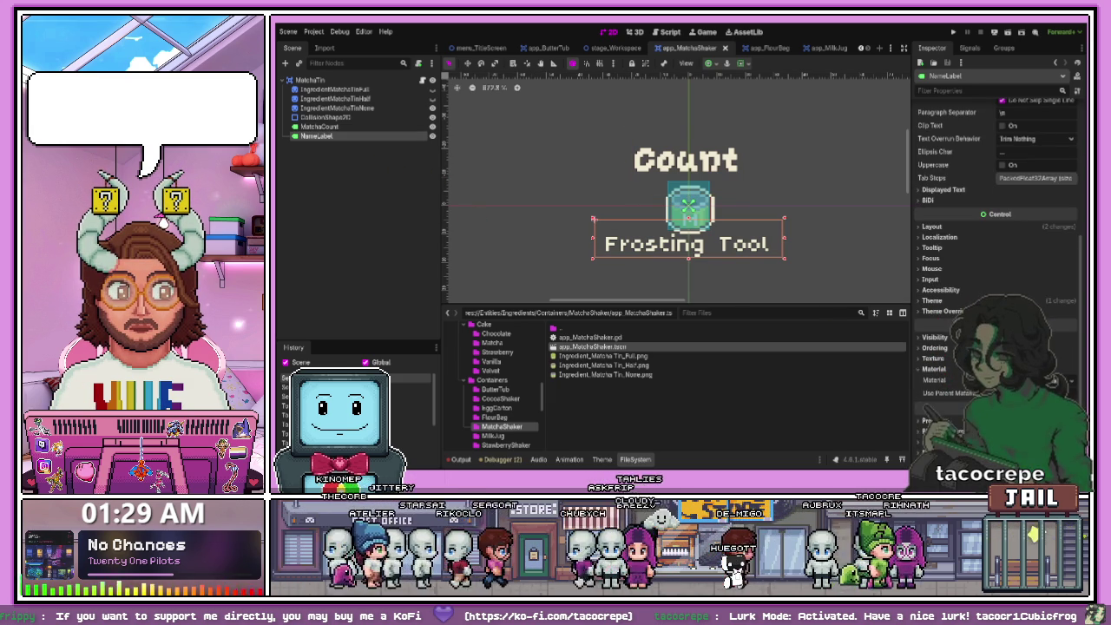
left_click(1033, 380)
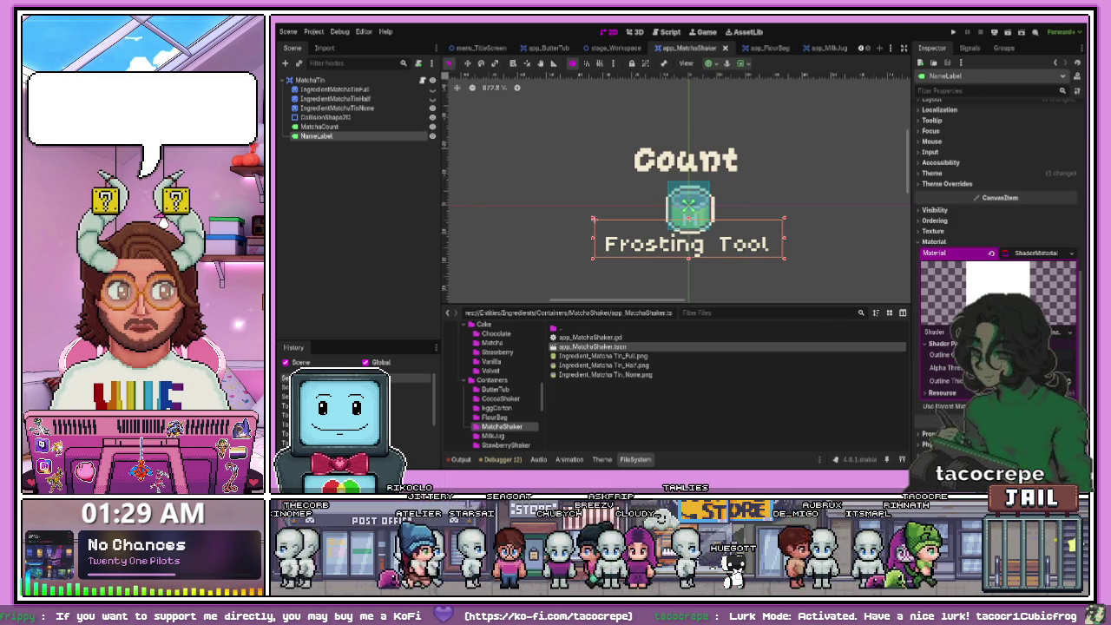
left_click(810, 295)
key("ctrl+s")
Reopen app_MilkJug.tscn from the MilkJug folder
left_click(493, 416)
scroll(510, 427, "down", 1)
left_click(502, 411)
left_click(597, 348)
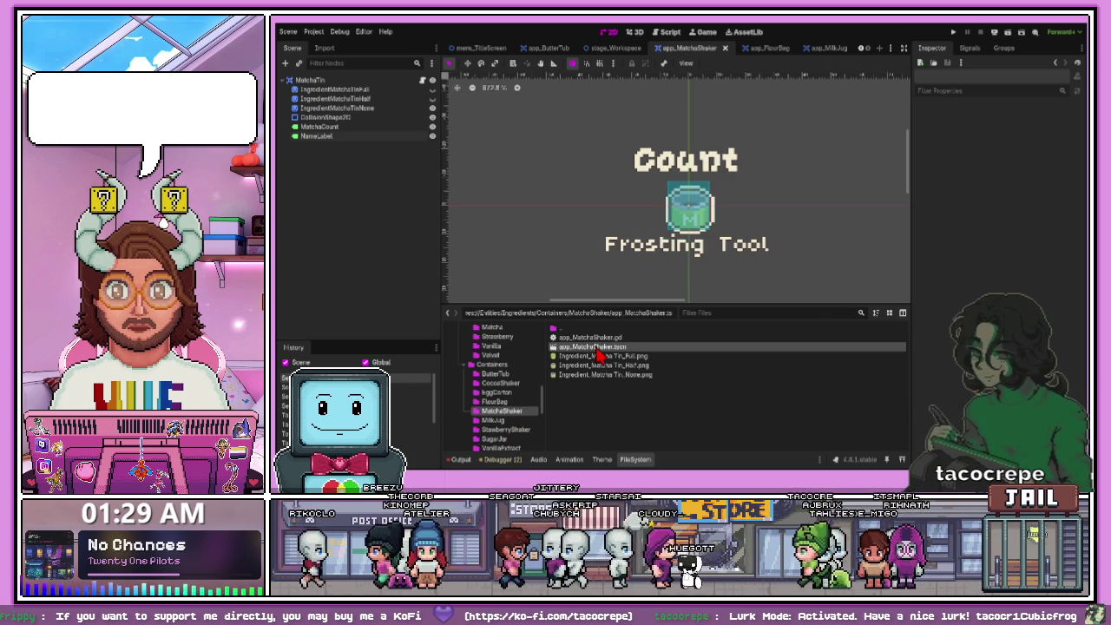
left_click(495, 420)
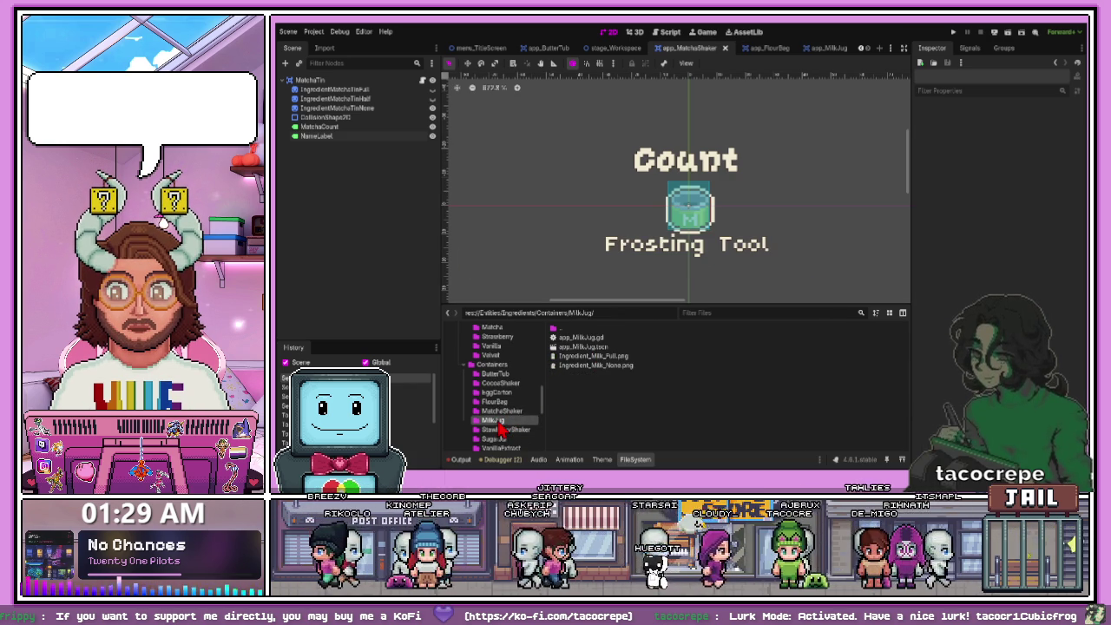
double_click(583, 346)
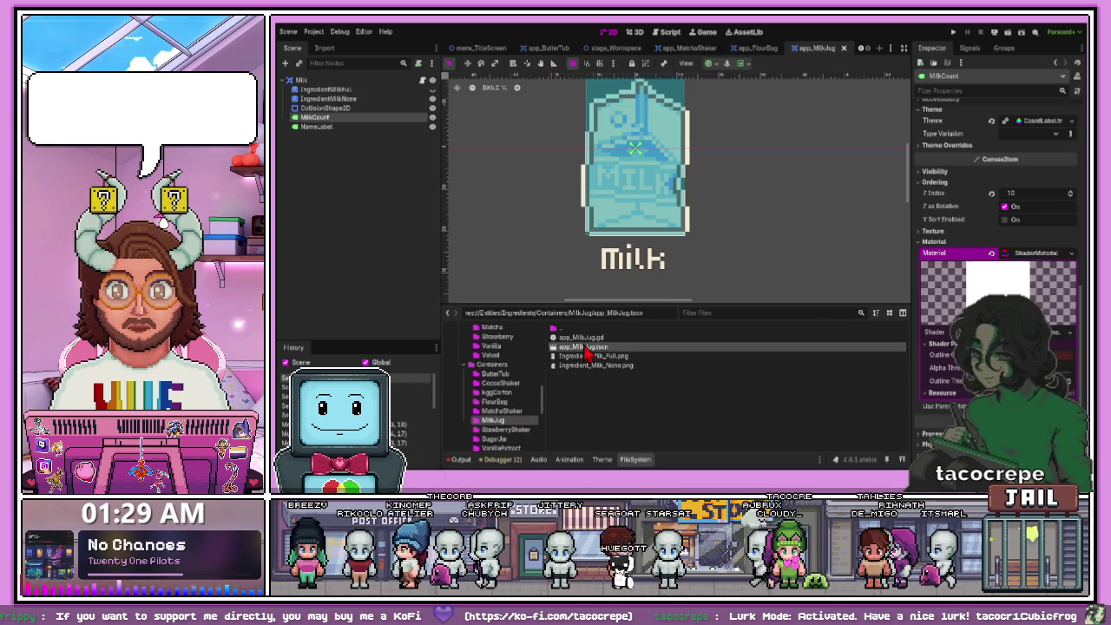
Inspect the Milk jug's NameLabel, then open the StrawberryShaker scene
left_click(391, 128)
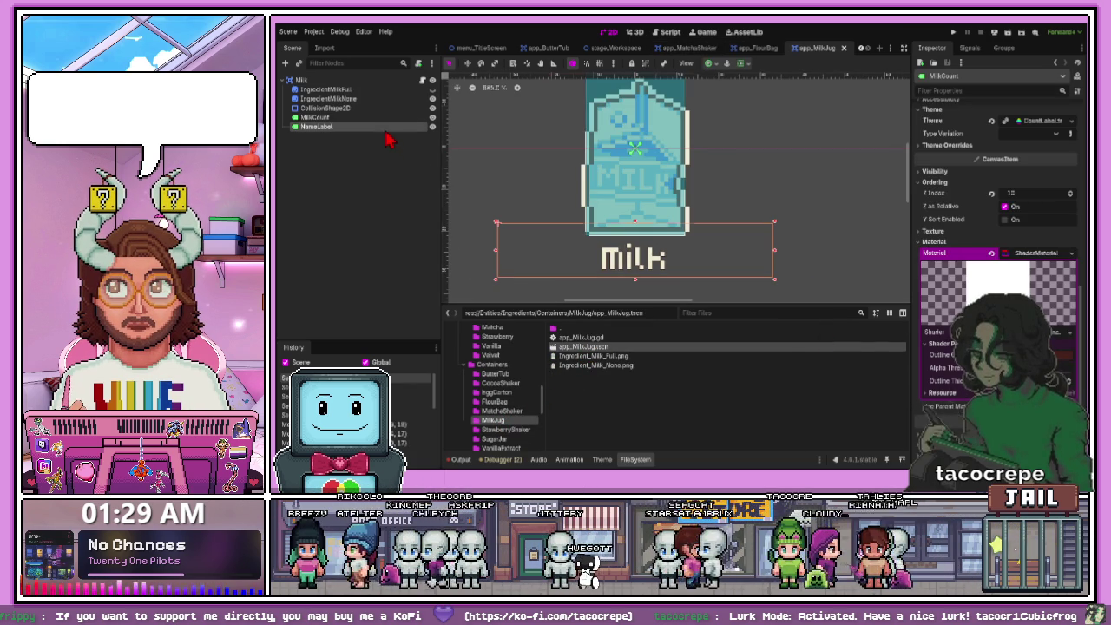
left_click(634, 460)
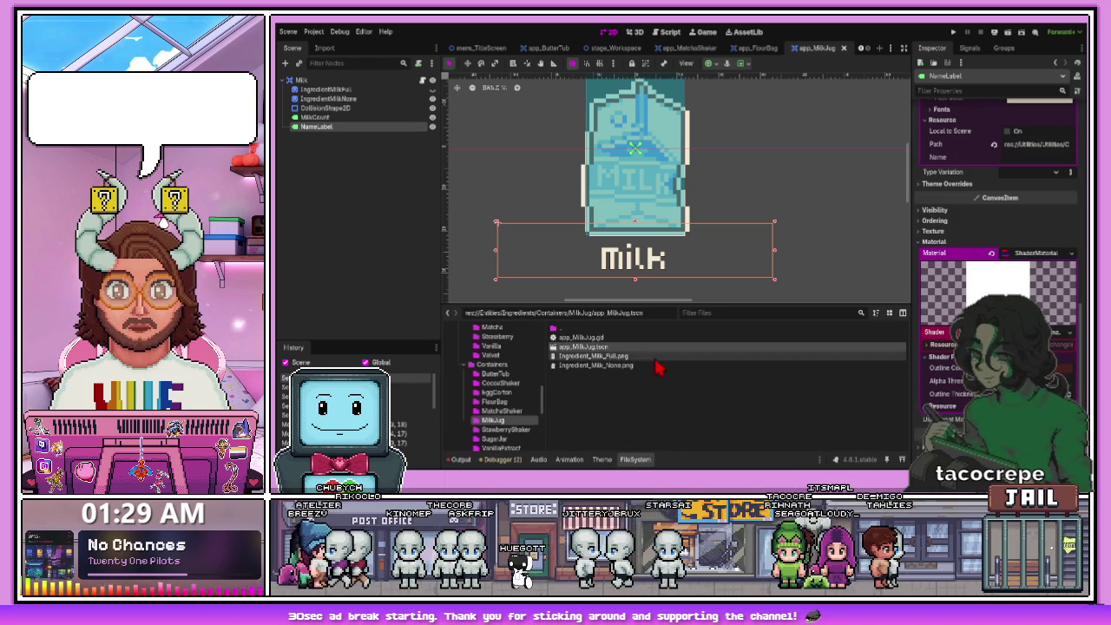
left_click(508, 430)
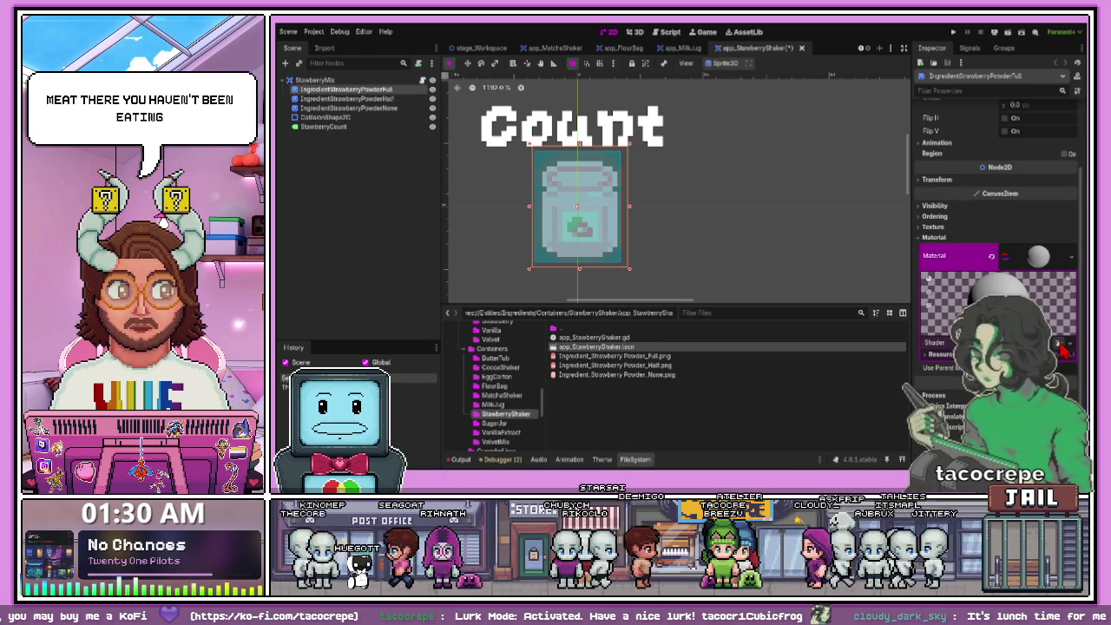
Drag the pixel outline ShaderMaterial onto IngredientStrawberryPowderFull, then view StrawberryCount's material
mouse_move(1063, 347)
left_mouse_down()
mouse_move(825, 347)
mouse_move(649, 173)
mouse_move(659, 153)
left_mouse_up()
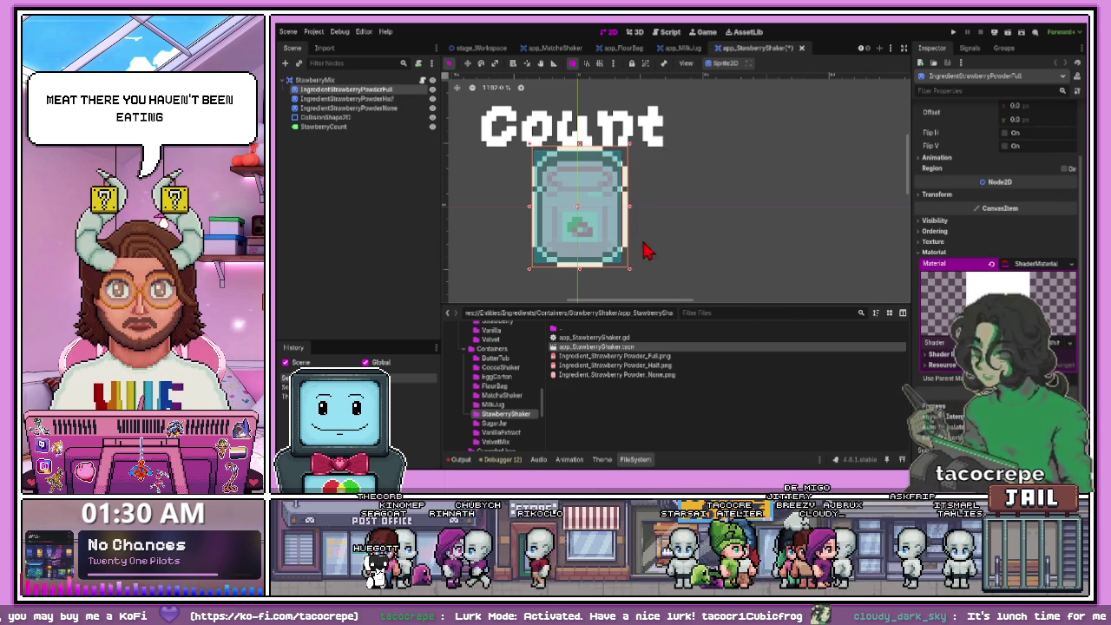
left_click(648, 144)
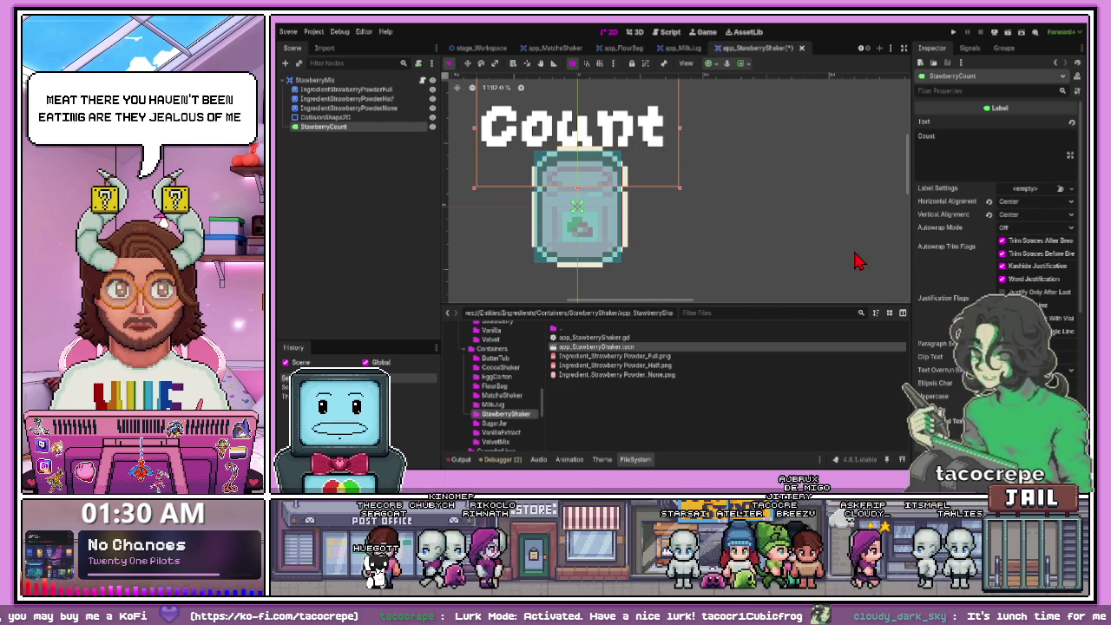
scroll(856, 258, "down", 5)
scroll(732, 275, "up", 5)
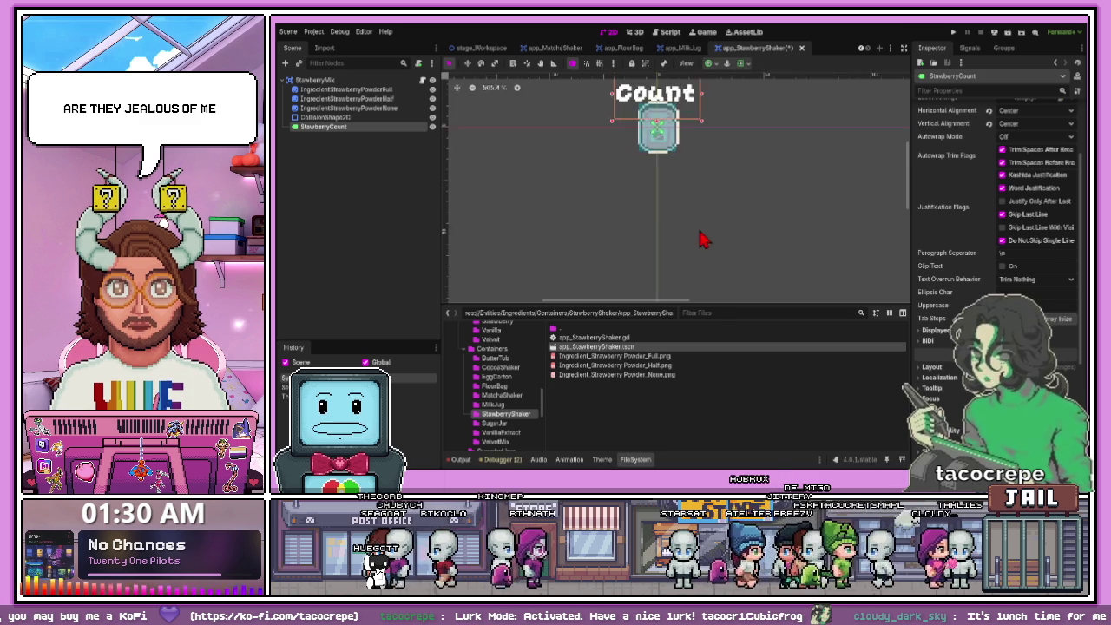
scroll(669, 142, "up", 1)
scroll(929, 279, "down", 5)
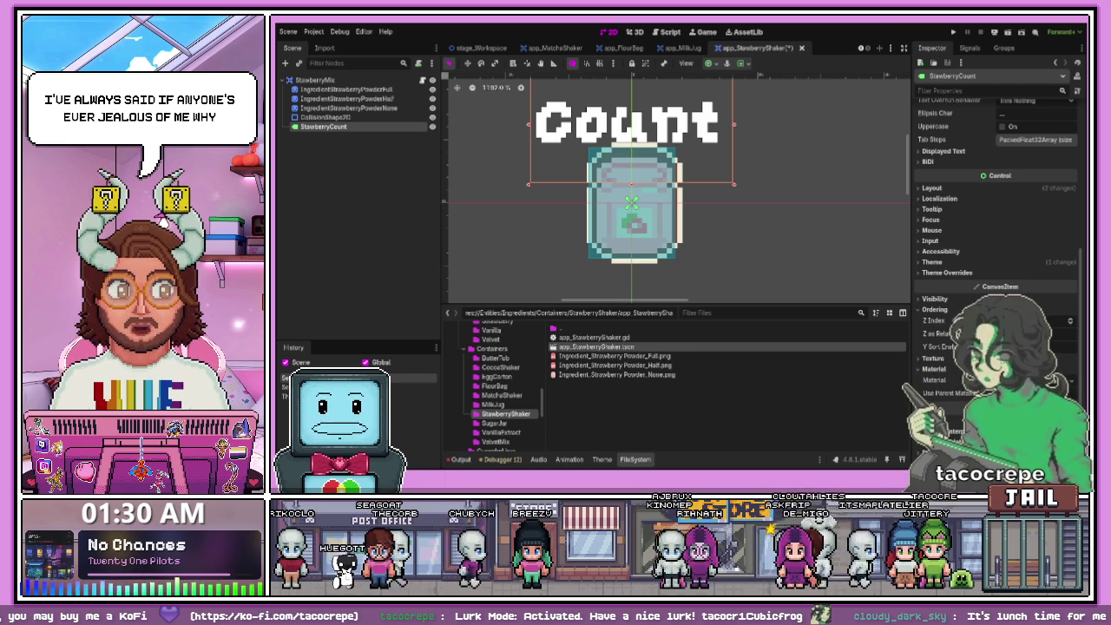
left_click(934, 370)
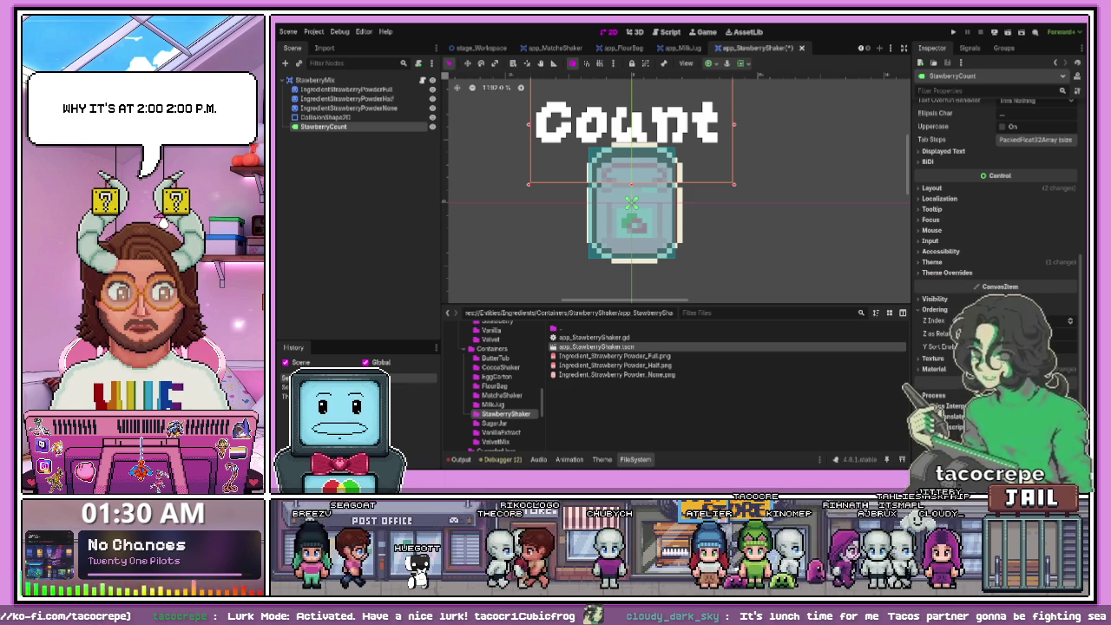
Keep StrawberryCount's CountLabel theme after an undone reset and expand its shader settings
left_click(754, 253)
scroll(753, 254, "down", 1)
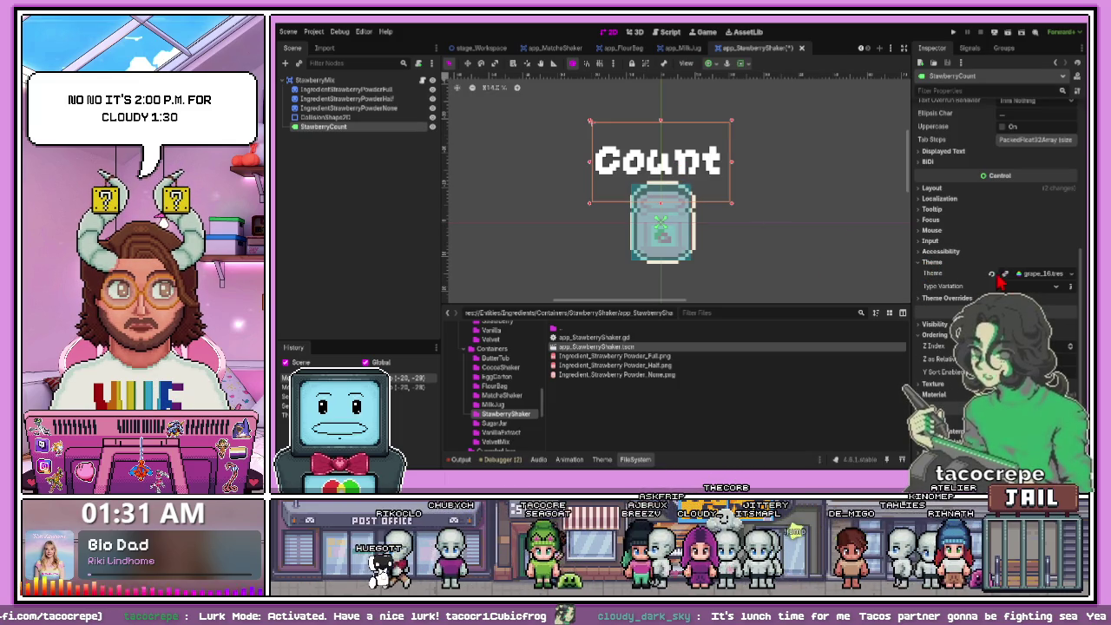
left_click(990, 273)
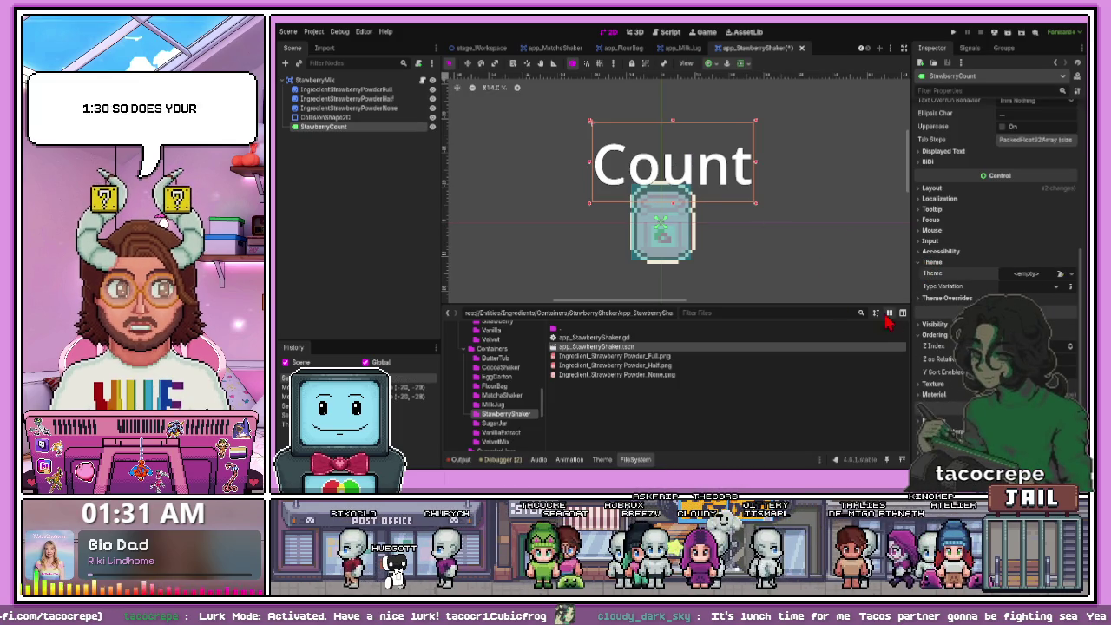
key("ctrl+z")
left_click(839, 206)
left_click(651, 161)
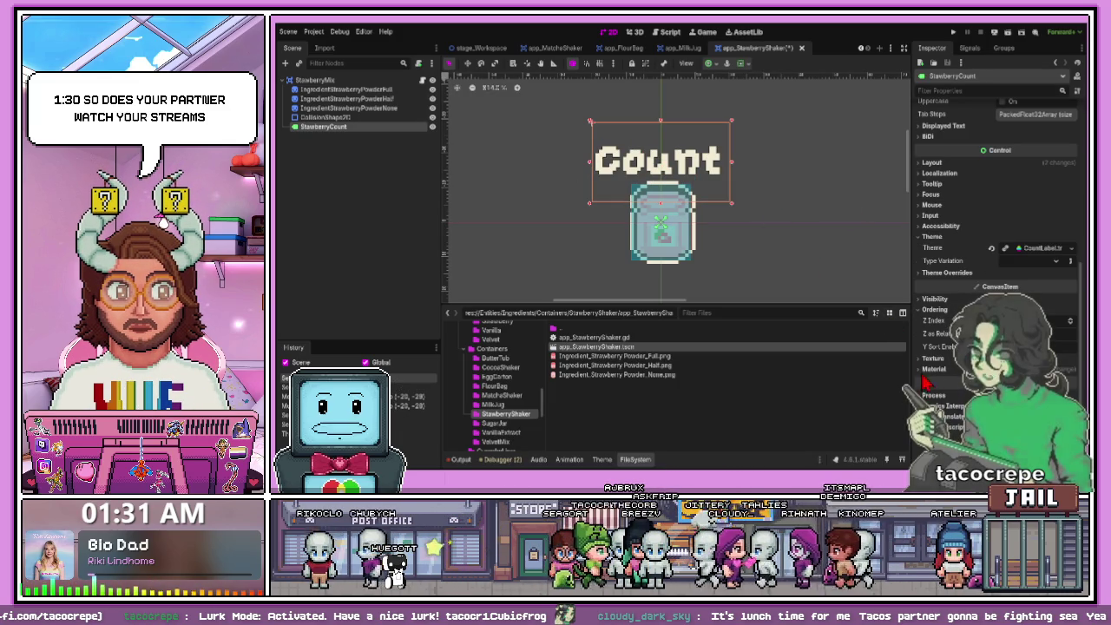
left_click(932, 368)
scroll(925, 379, "down", 3)
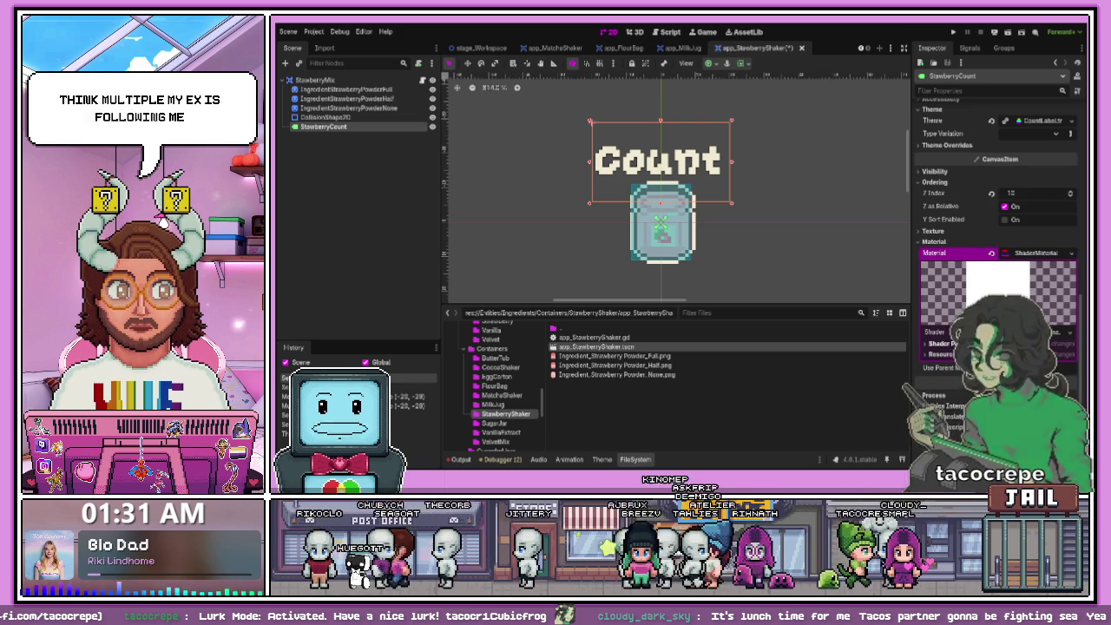
left_click(1041, 331)
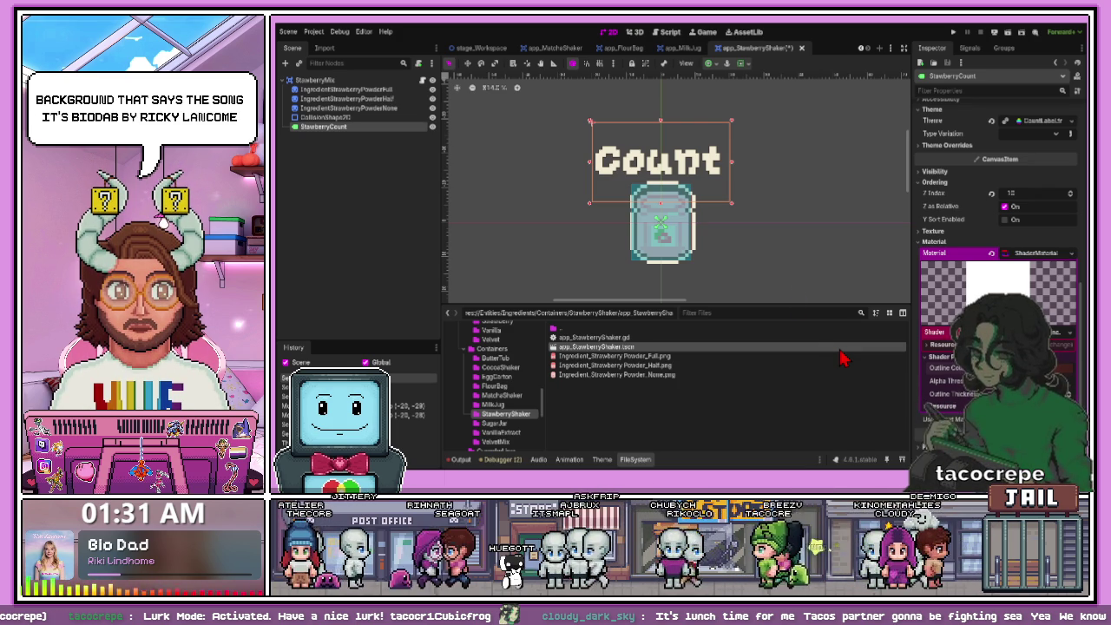
scroll(998, 209, "down", 2)
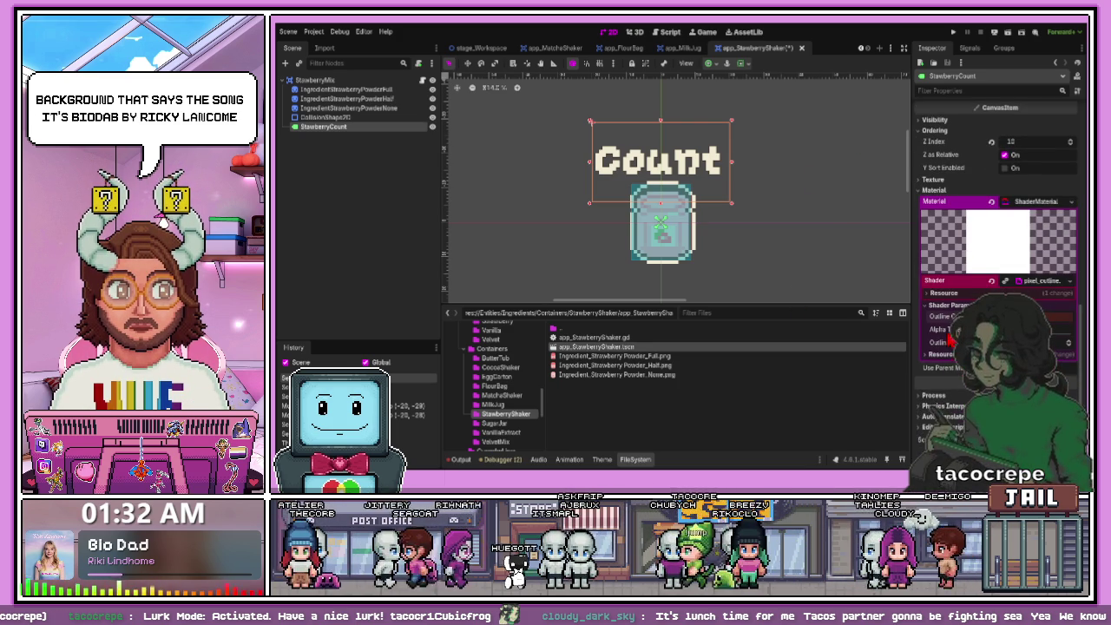
left_click(391, 89)
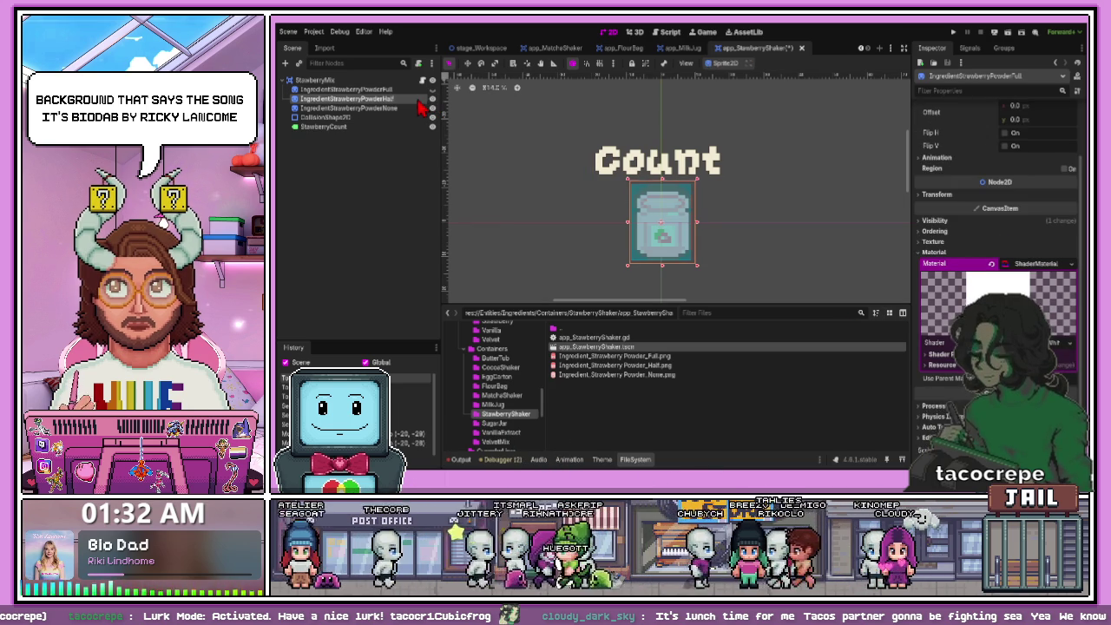
Apply the outline shader material to the half strawberry powder sprite
left_click(416, 98)
left_click(934, 319)
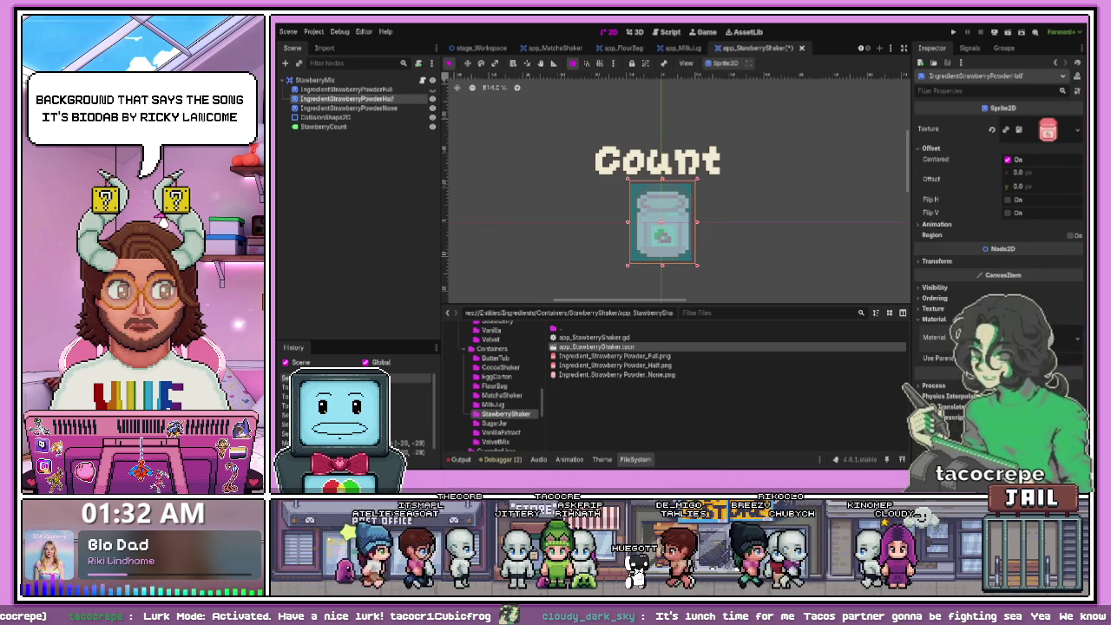
left_click(1015, 337)
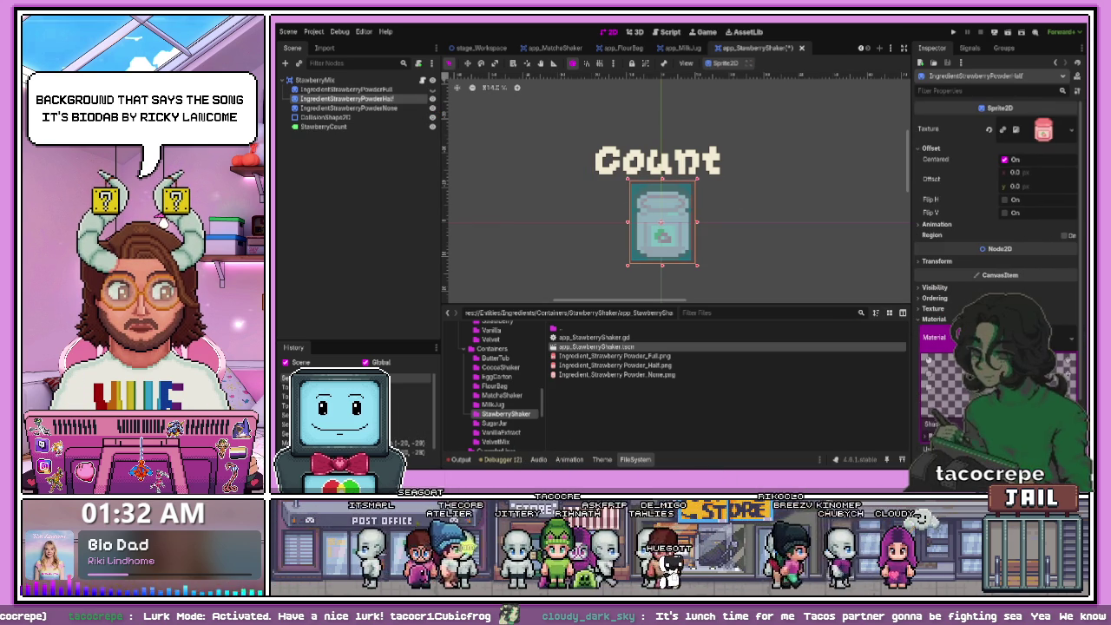
left_click(820, 253)
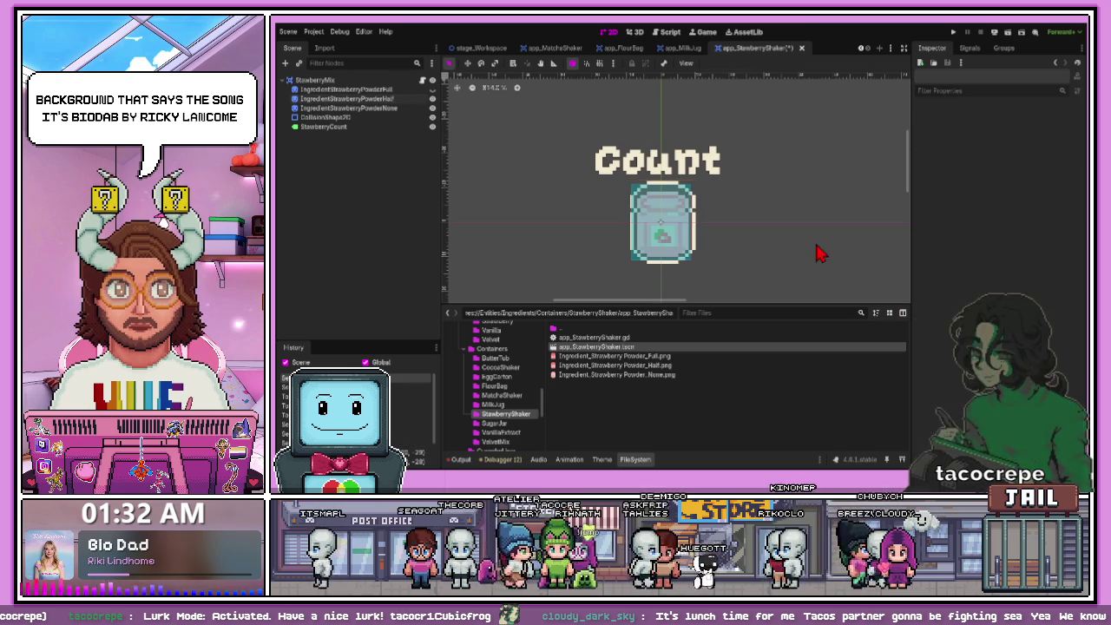
Give IngredientStrawberryPowderNone the ShaderMaterial, then select the jar's CollisionShape2D
left_click(424, 108)
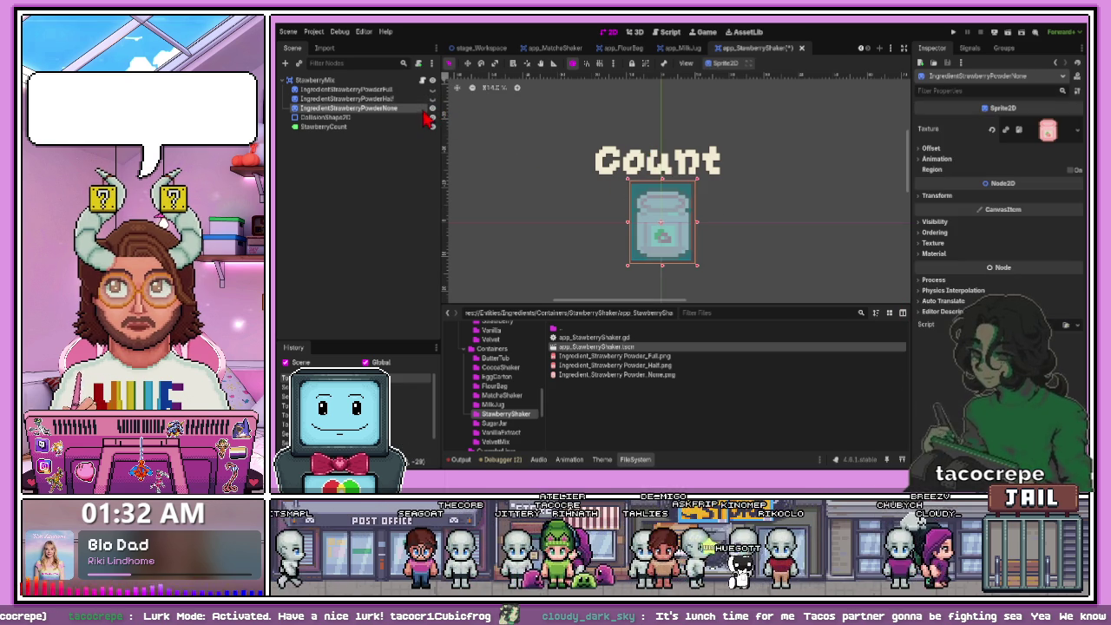
left_click(930, 254)
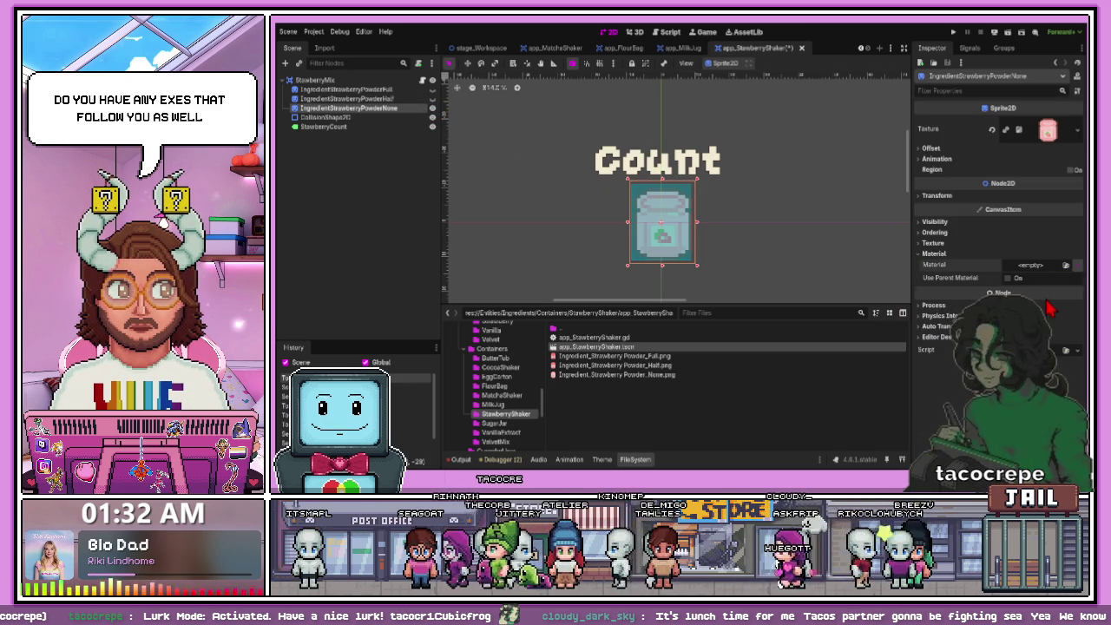
left_click(1033, 273)
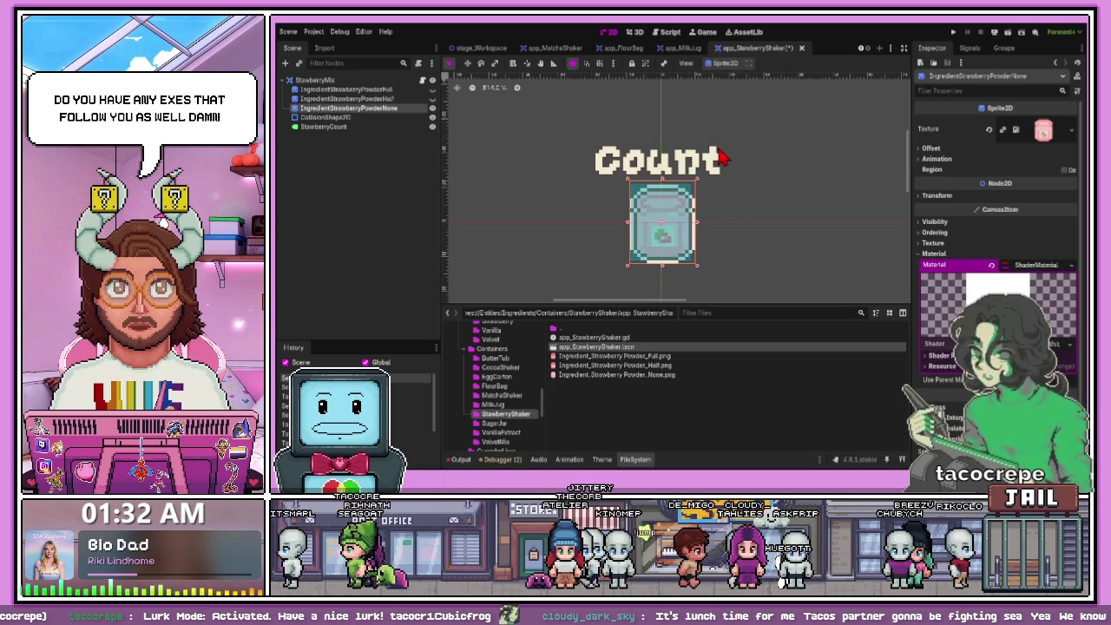
left_click(815, 243)
scroll(681, 237, "up", 5)
left_click(686, 241)
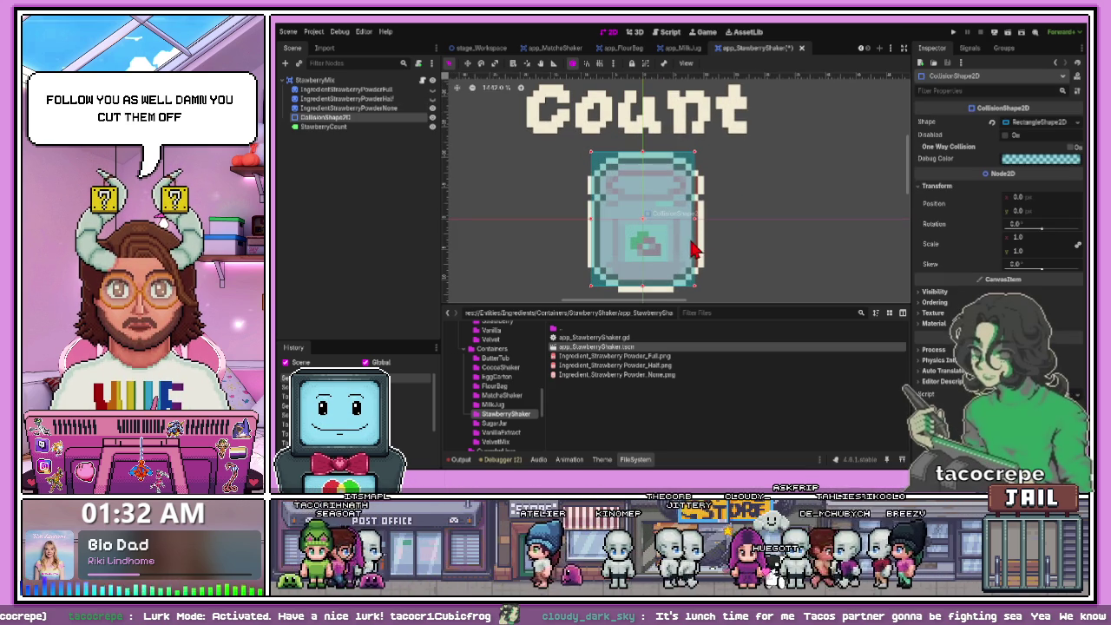
left_click(433, 111)
left_click(433, 107)
left_click(433, 107)
left_click(433, 98)
scroll(664, 211, "down", 2)
left_click(739, 211)
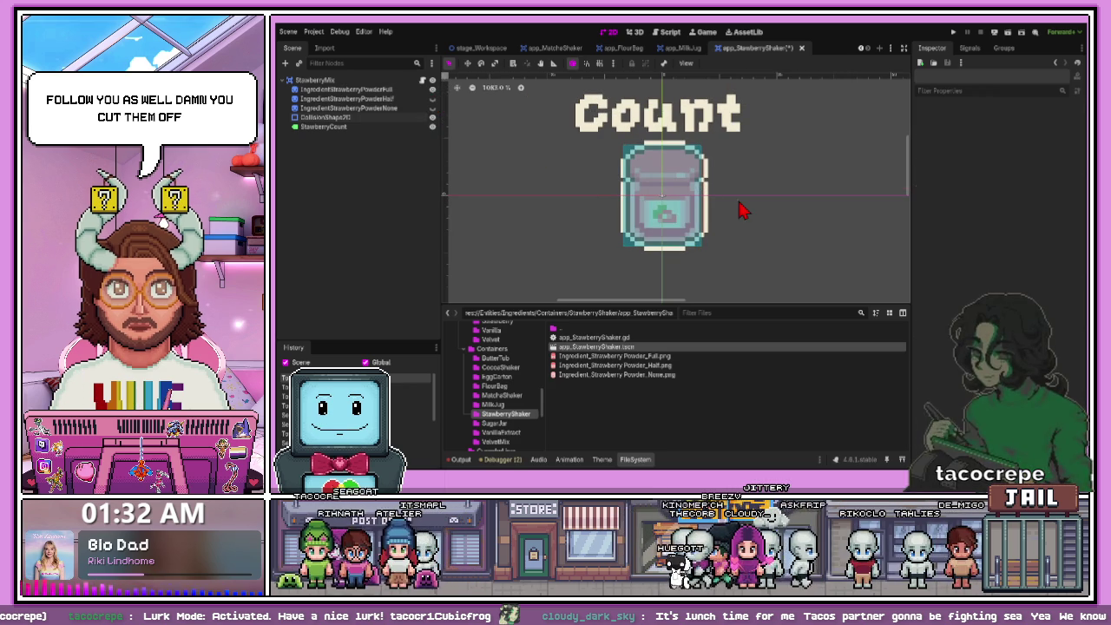
left_click(697, 182)
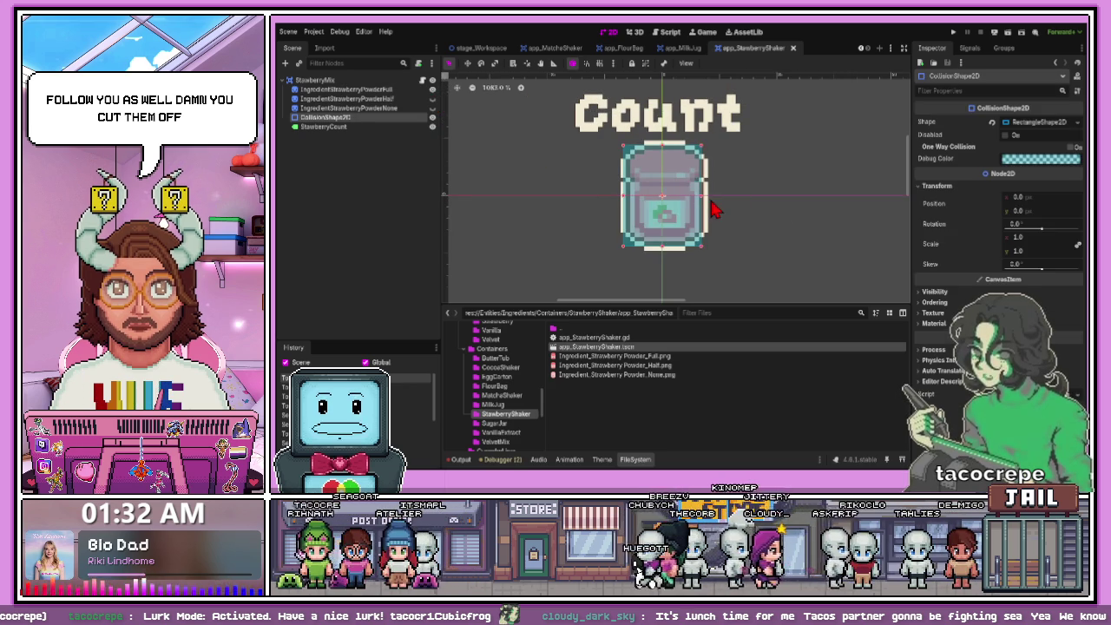
scroll(712, 206, "up", 1)
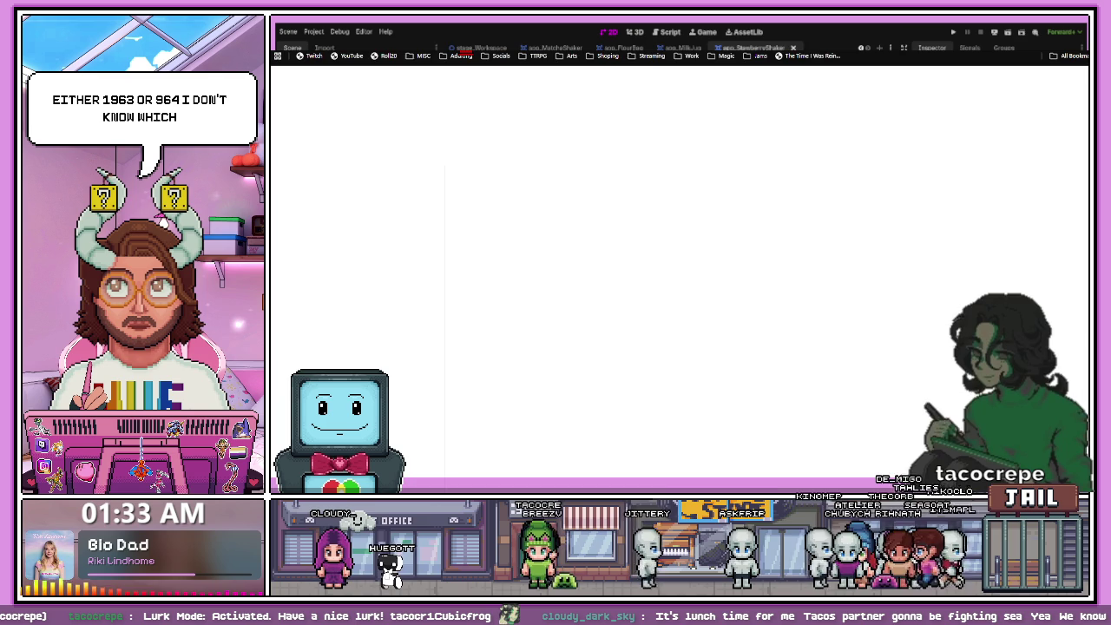
left_click(471, 54)
type("when did I")
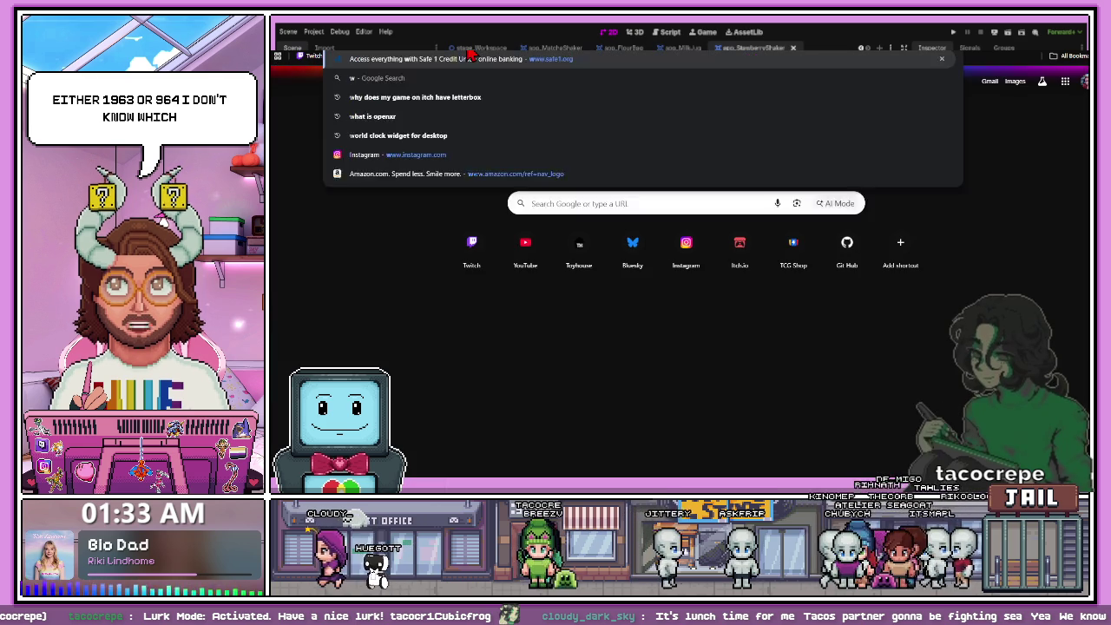
type("mlk die")
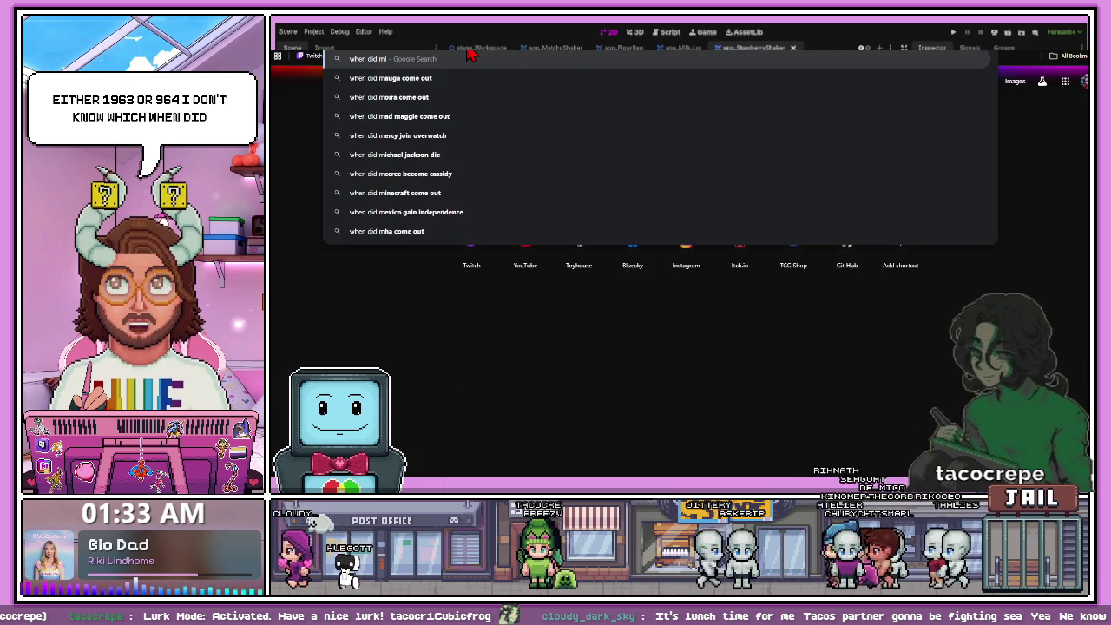
key("Return")
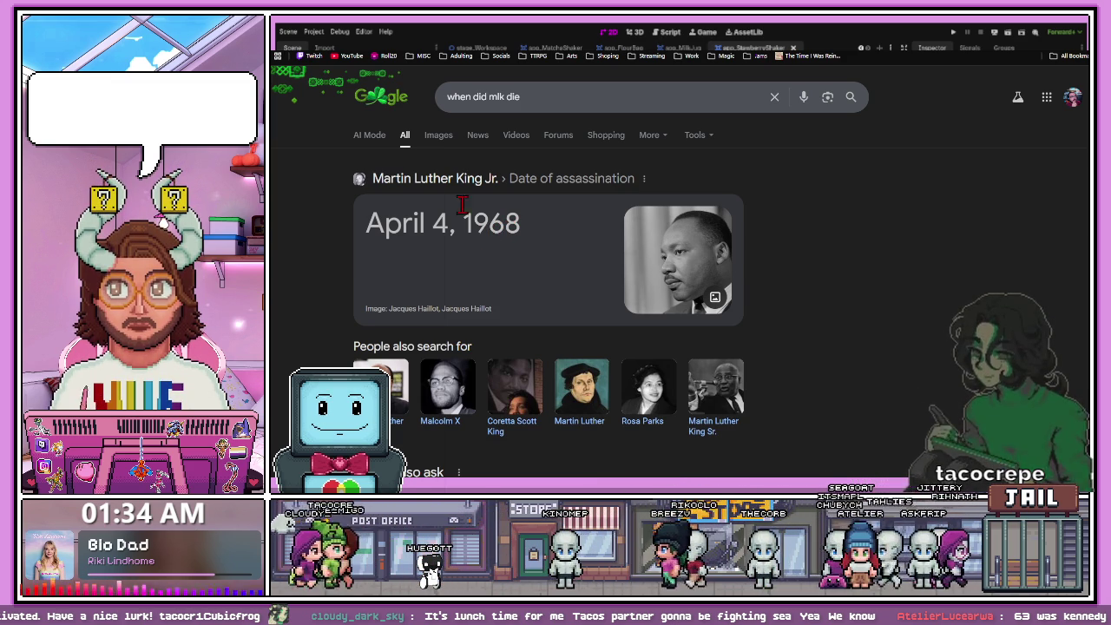
left_click(387, 32)
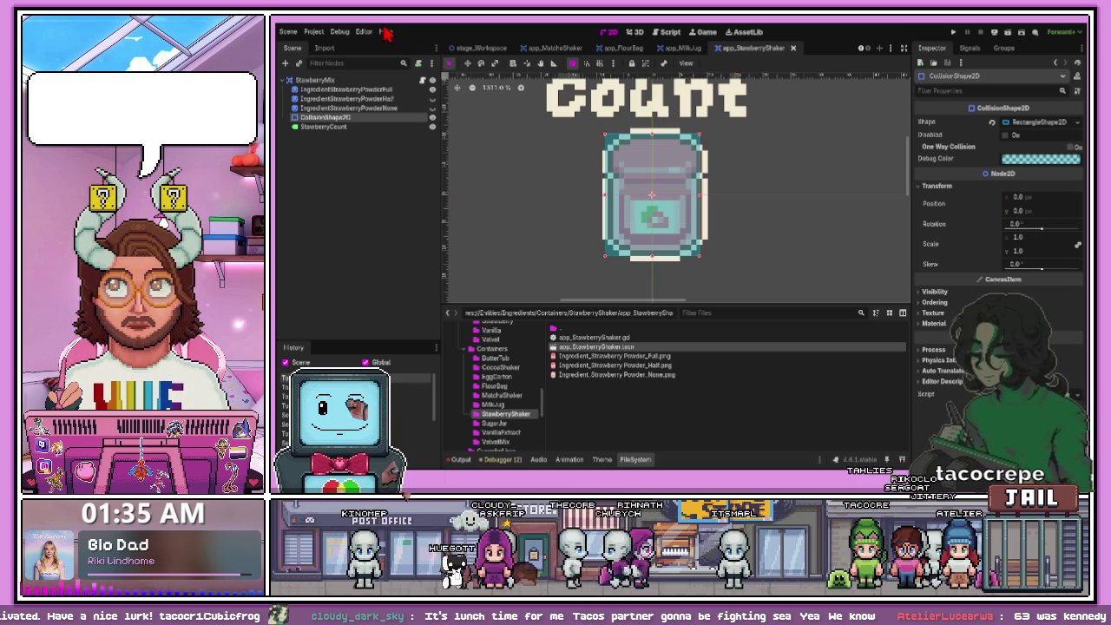
Nudge the CollisionShape2D right, then move it back left
scroll(642, 251, "down", 3)
scroll(660, 236, "up", 2)
scroll(666, 239, "up", 1)
left_click_drag(692, 243, 693, 243)
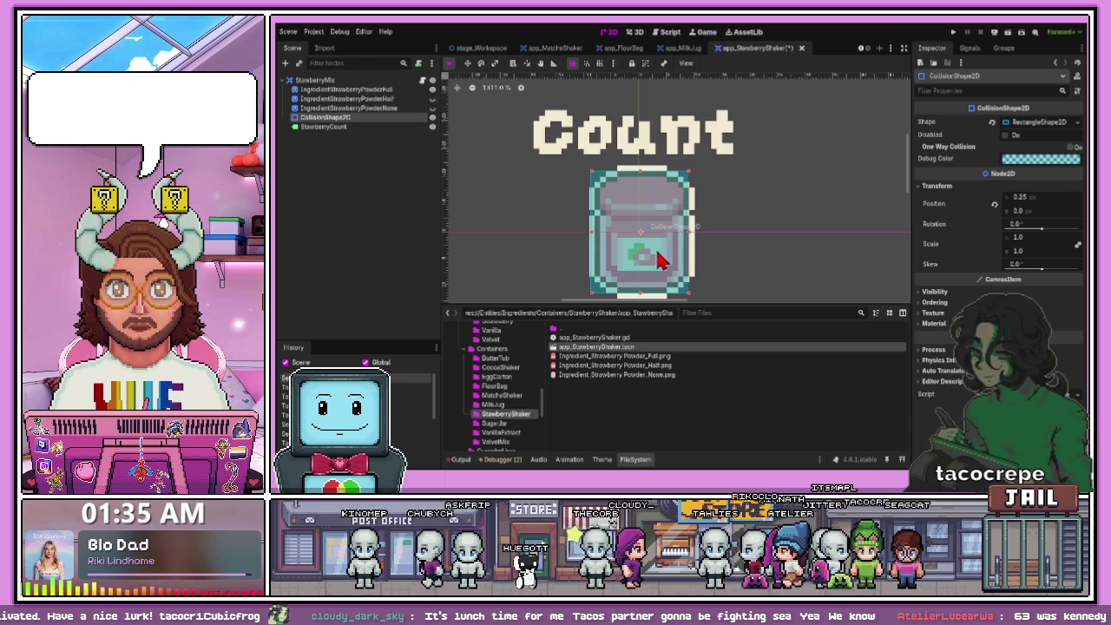
scroll(664, 276, "up", 2)
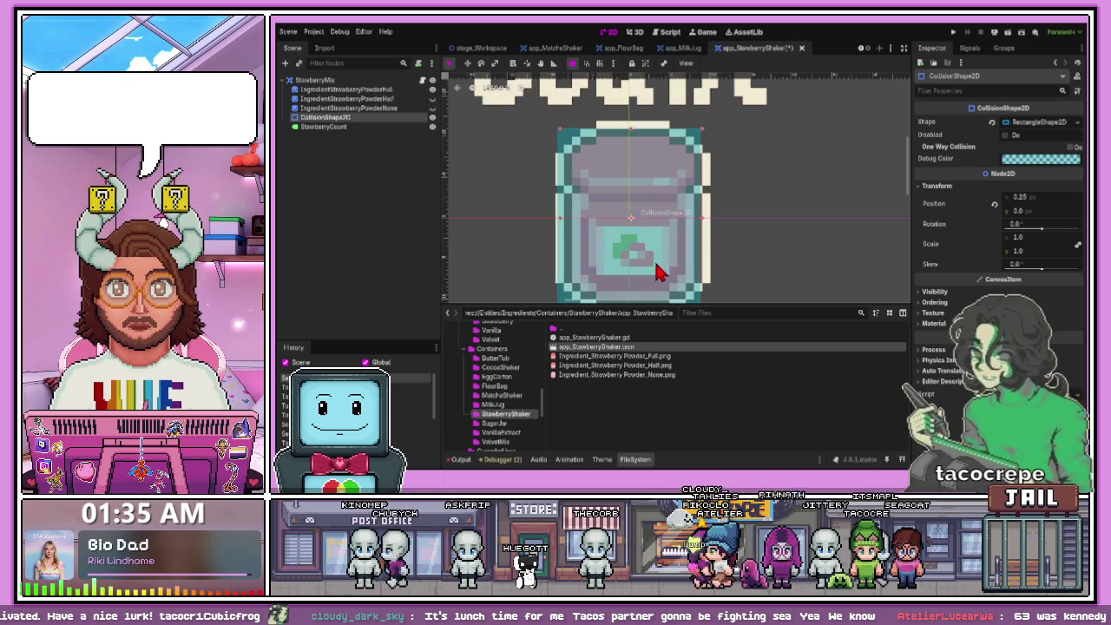
left_click_drag(654, 256, 649, 258)
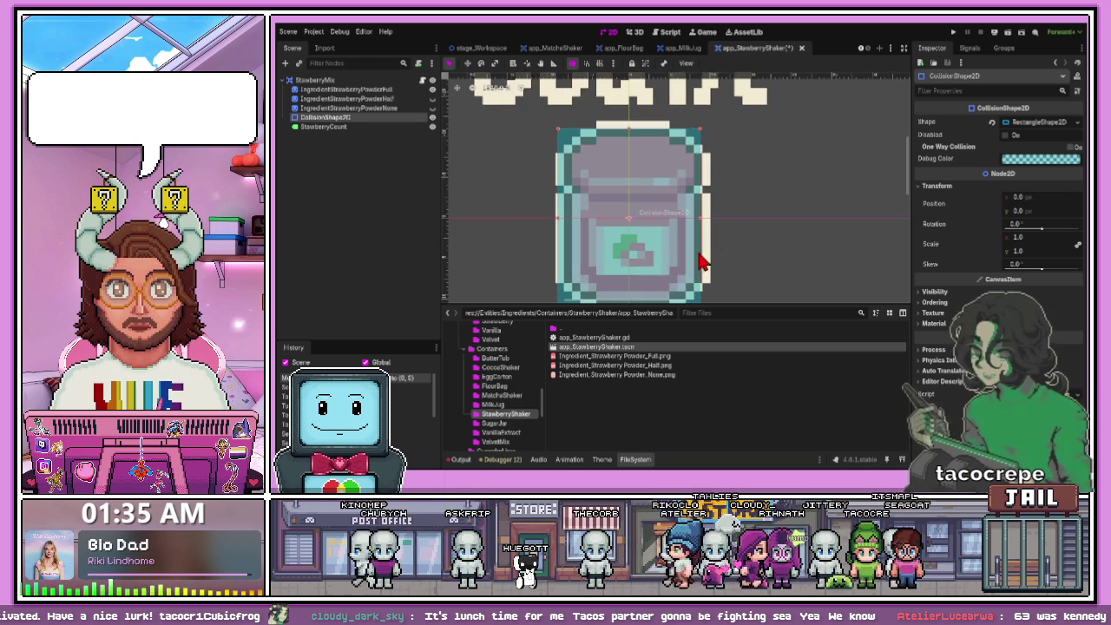
left_click(686, 255)
scroll(668, 216, "down", 3)
Compare the StrawberryCount label's shader material with the collision shape's settings
left_click(651, 178)
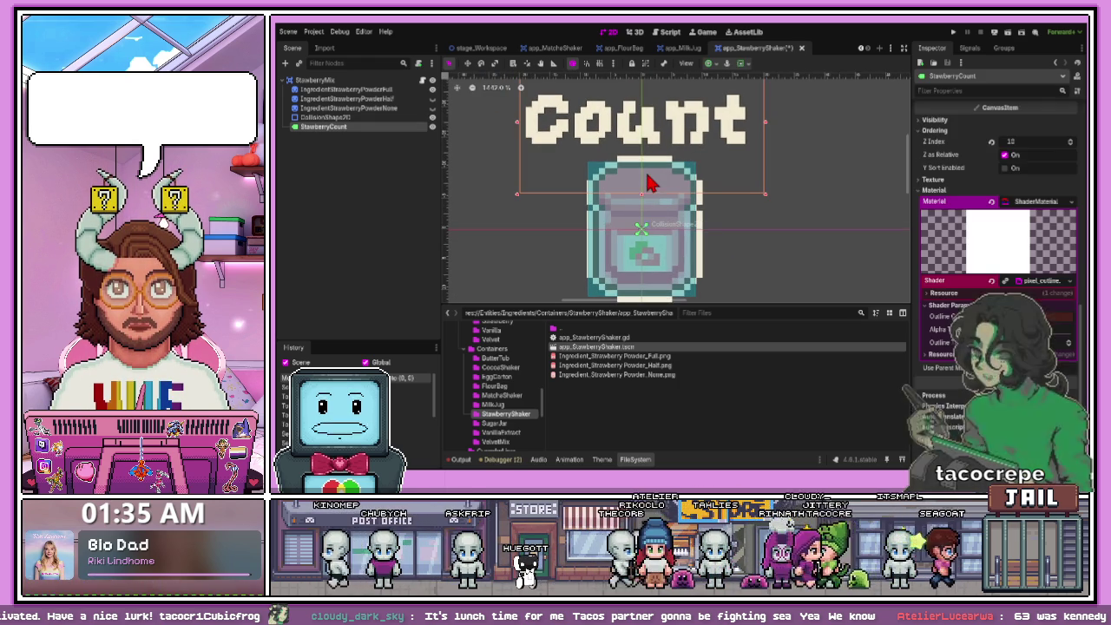
left_click(667, 264)
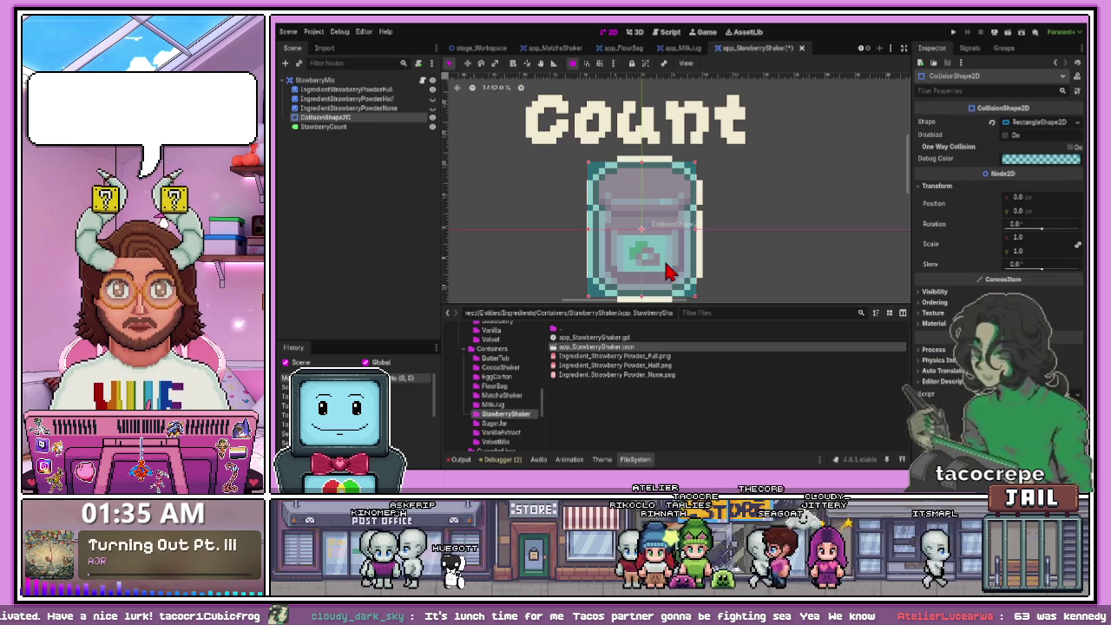
left_click(720, 247)
left_click(694, 224)
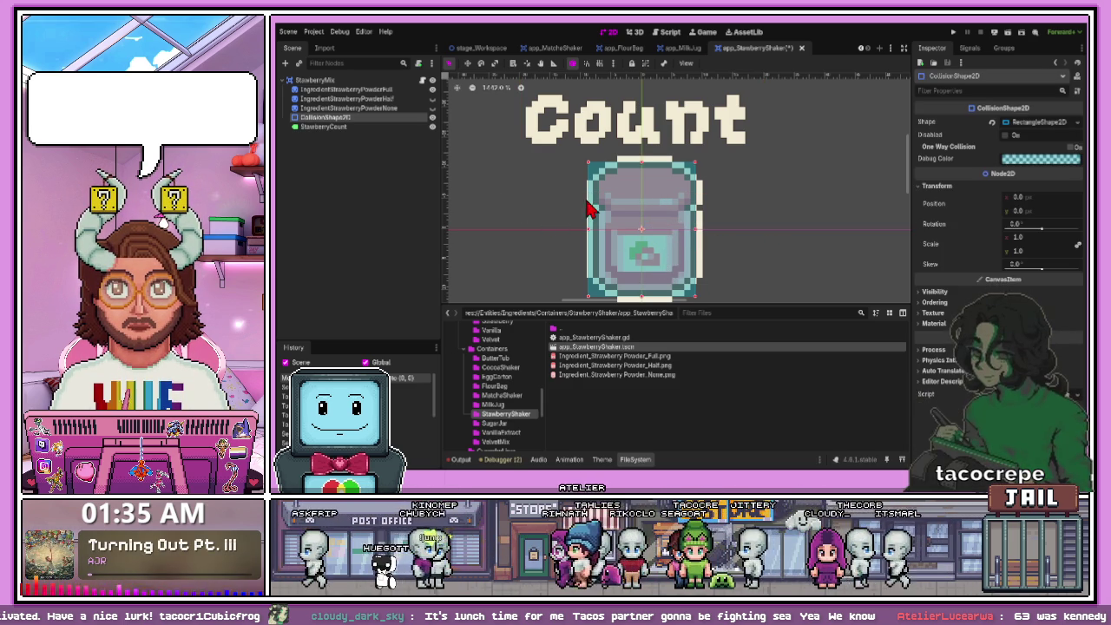
left_click(641, 194)
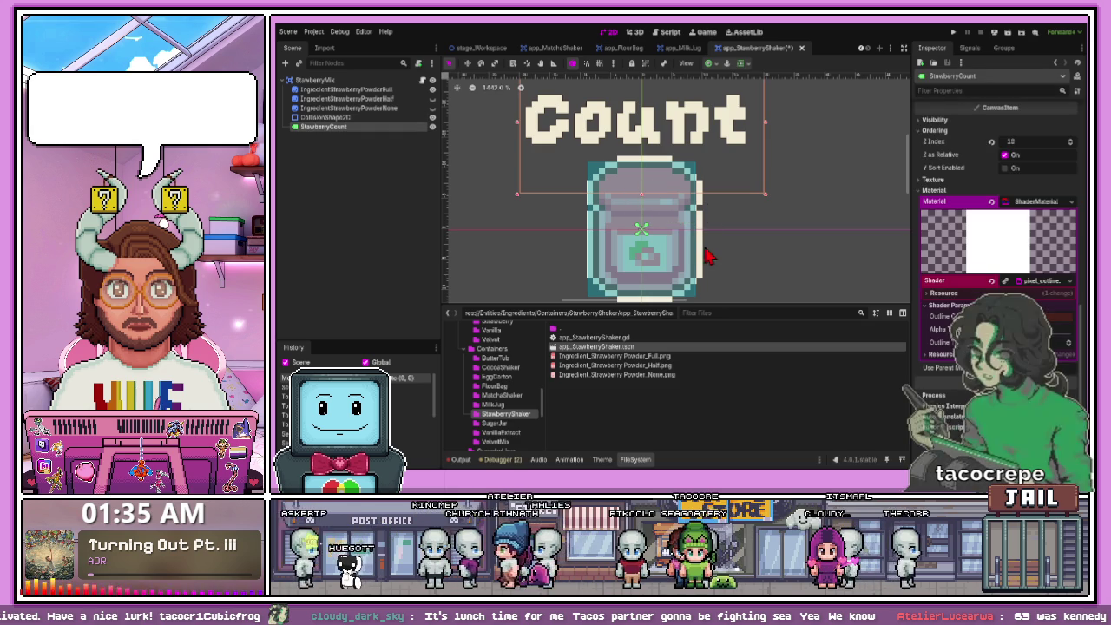
left_click(673, 253)
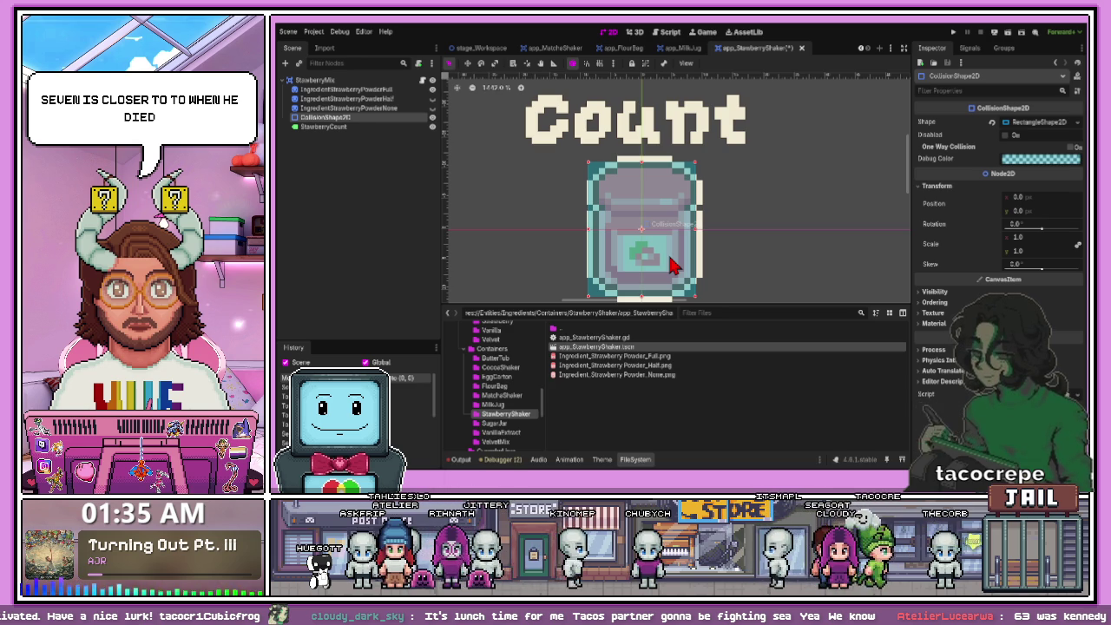
left_click(618, 149)
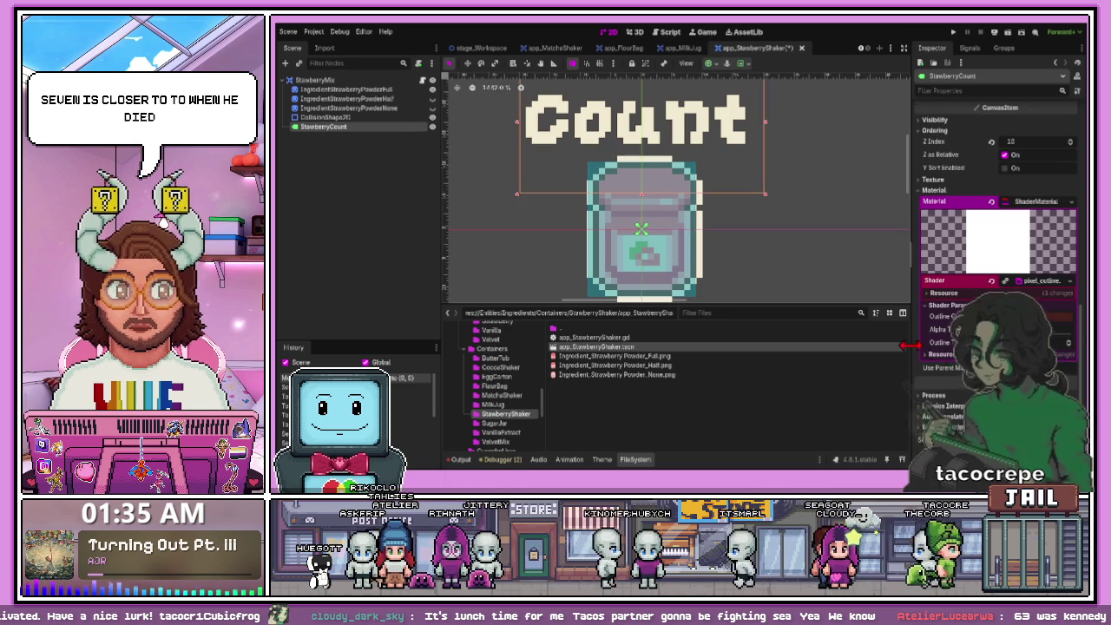
Save the StrawberryShaker scene and list the MilkJug folder's files
left_click(506, 216)
key("ctrl+s")
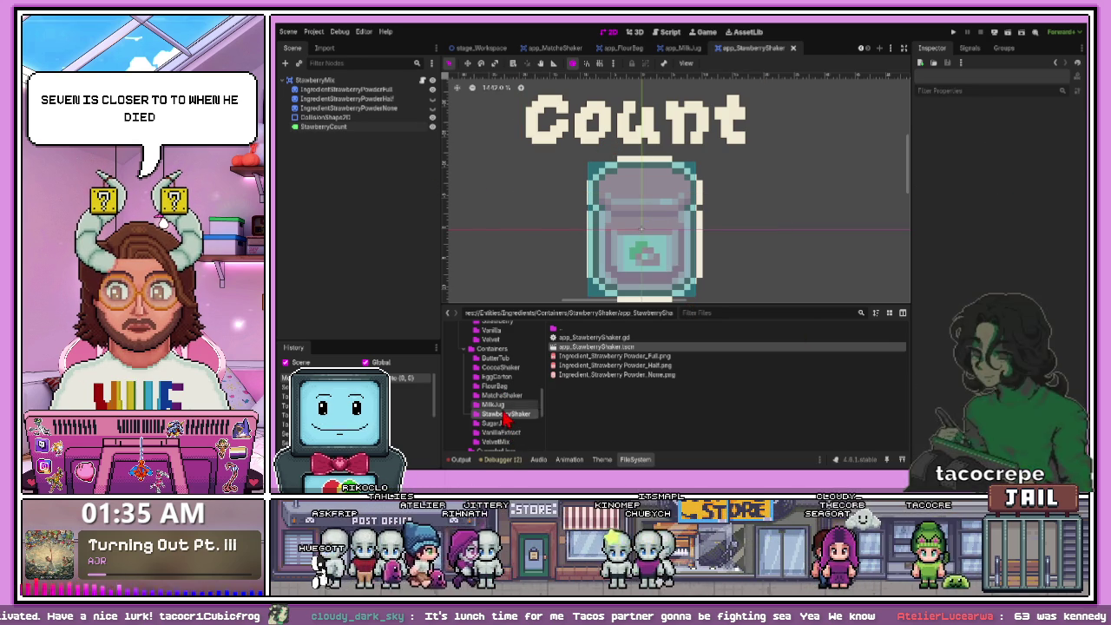
left_click(499, 404)
scroll(499, 420, "down", 2)
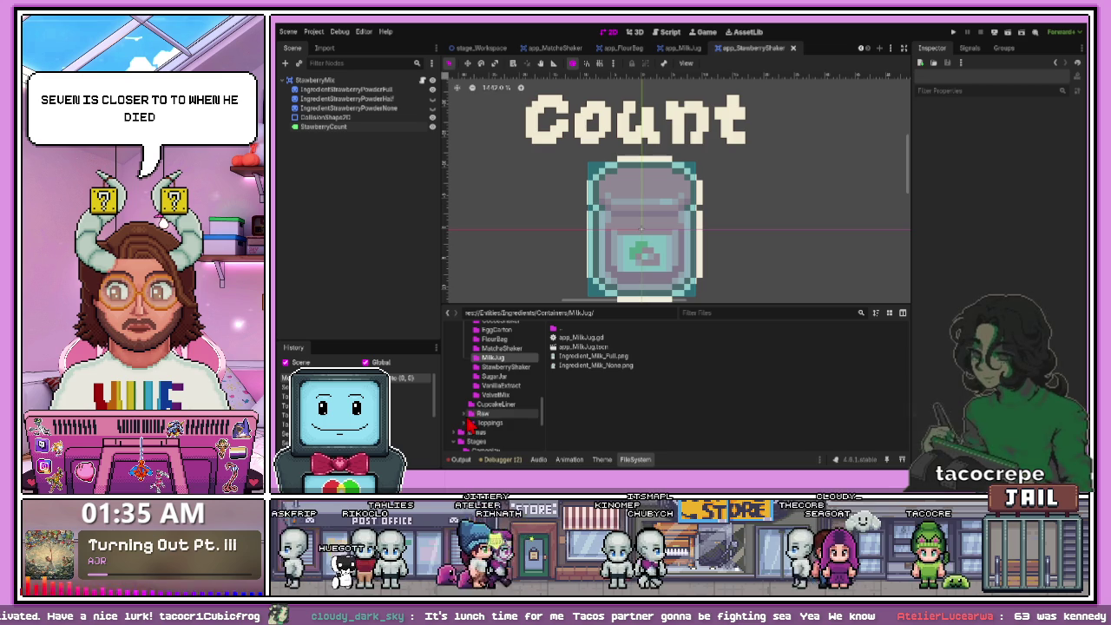
Open drawer_Cherry.tscn from Toppings > Cherry-Blueberry and select the cherry topping pile
scroll(468, 425, "up", 2)
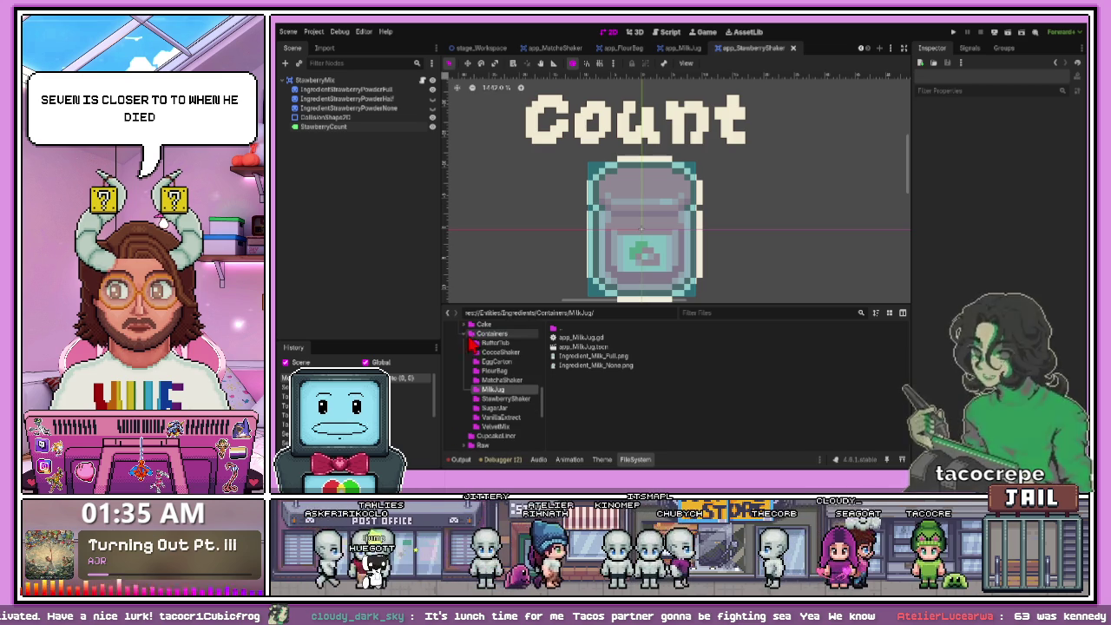
left_click(469, 334)
left_click(465, 362)
left_click(505, 371)
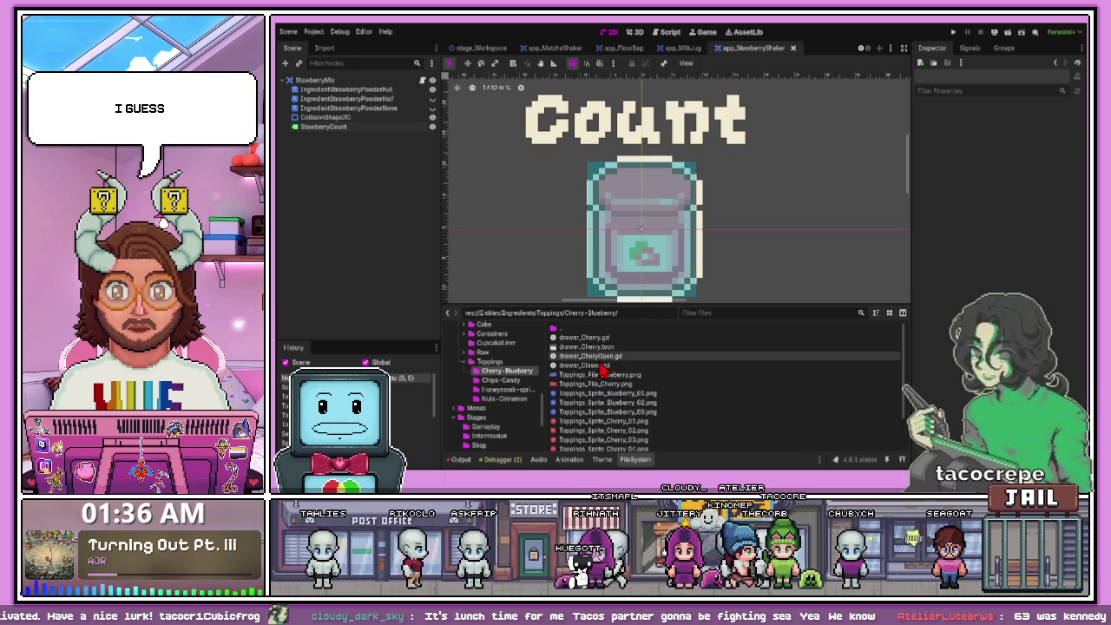
double_click(590, 346)
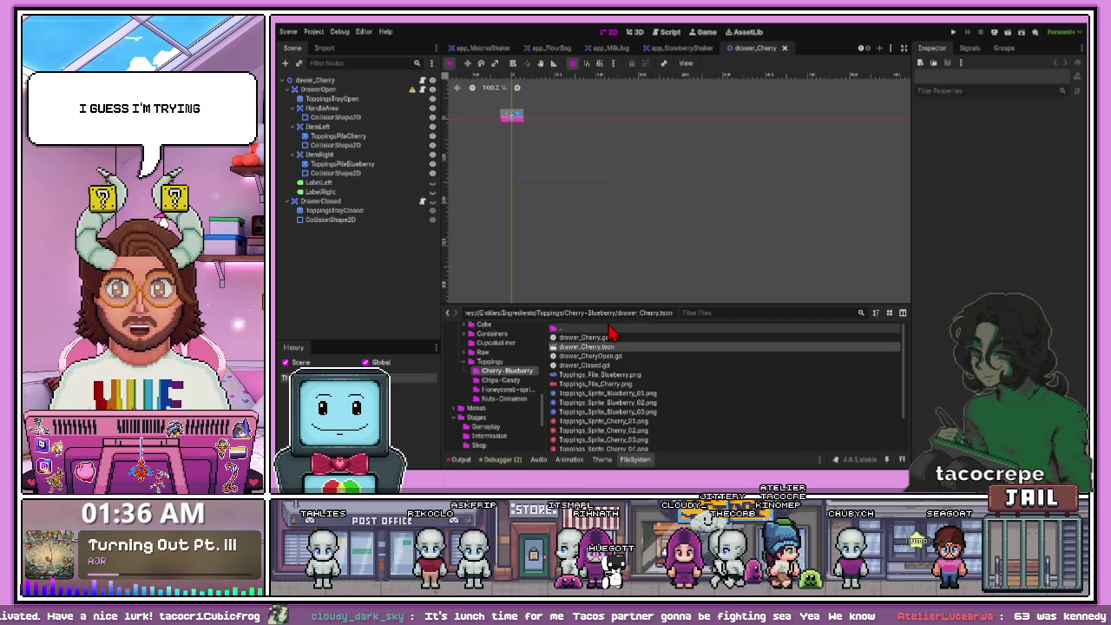
scroll(512, 139, "up", 10)
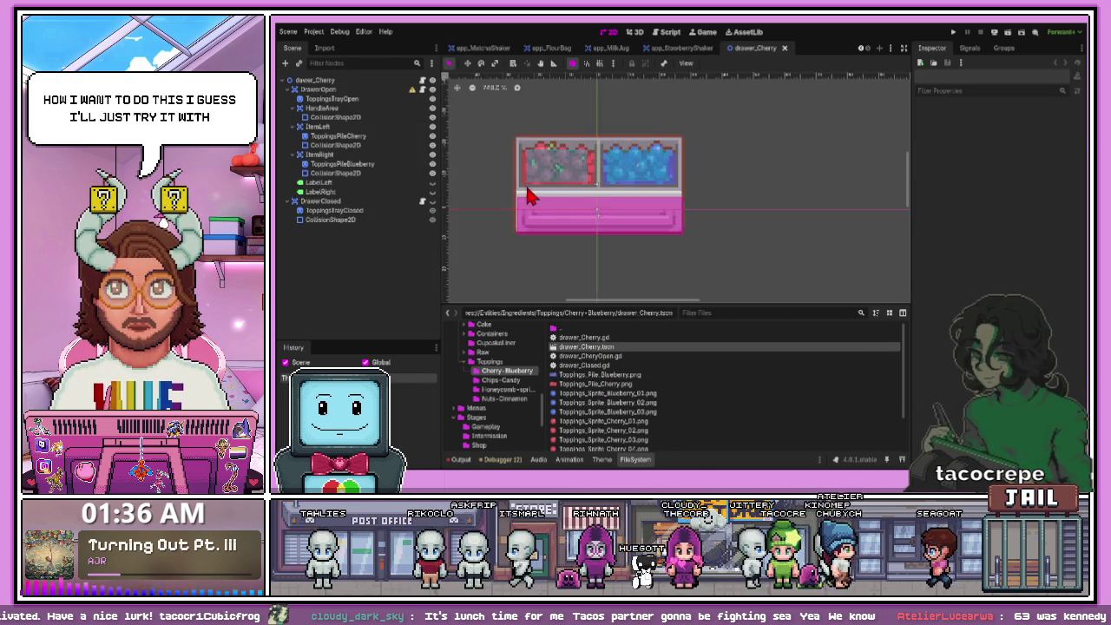
scroll(513, 170, "up", 3)
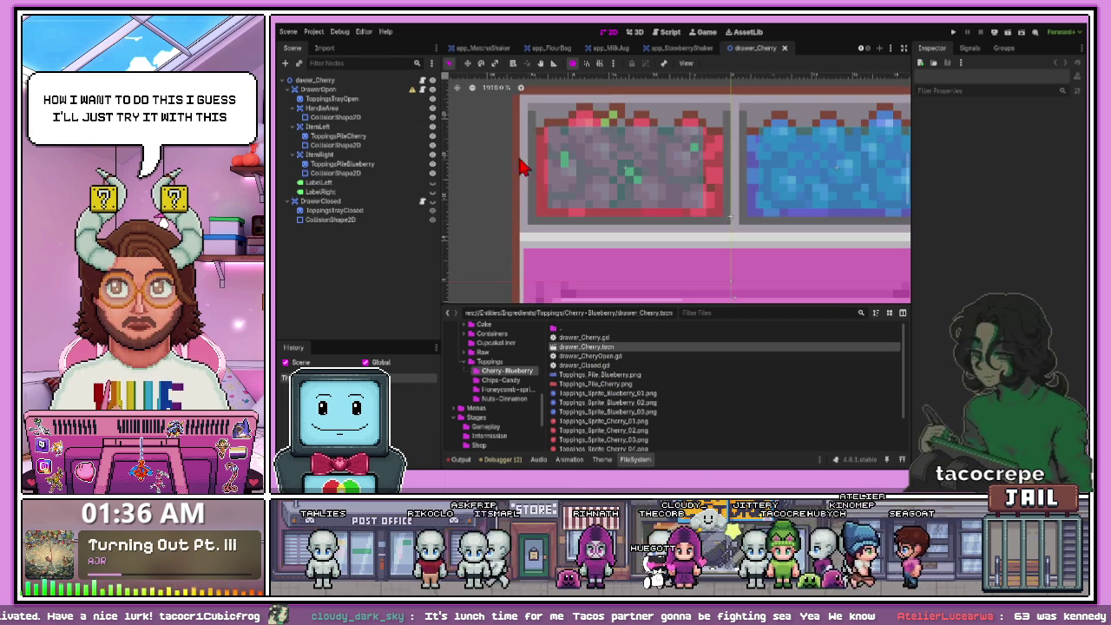
left_click(558, 130)
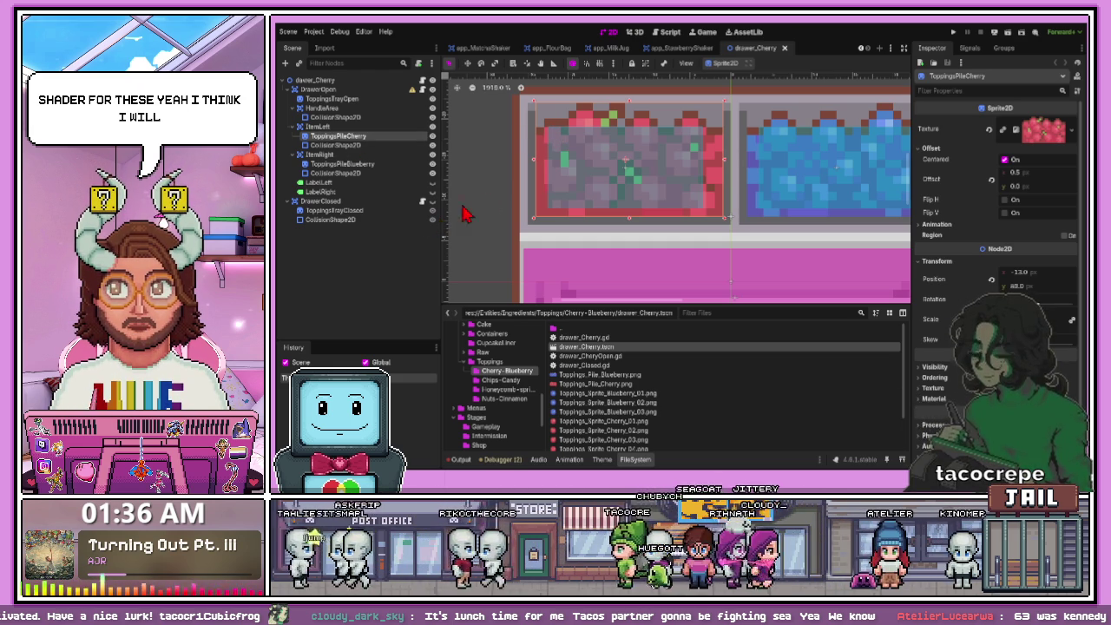
scroll(592, 175, "down", 2)
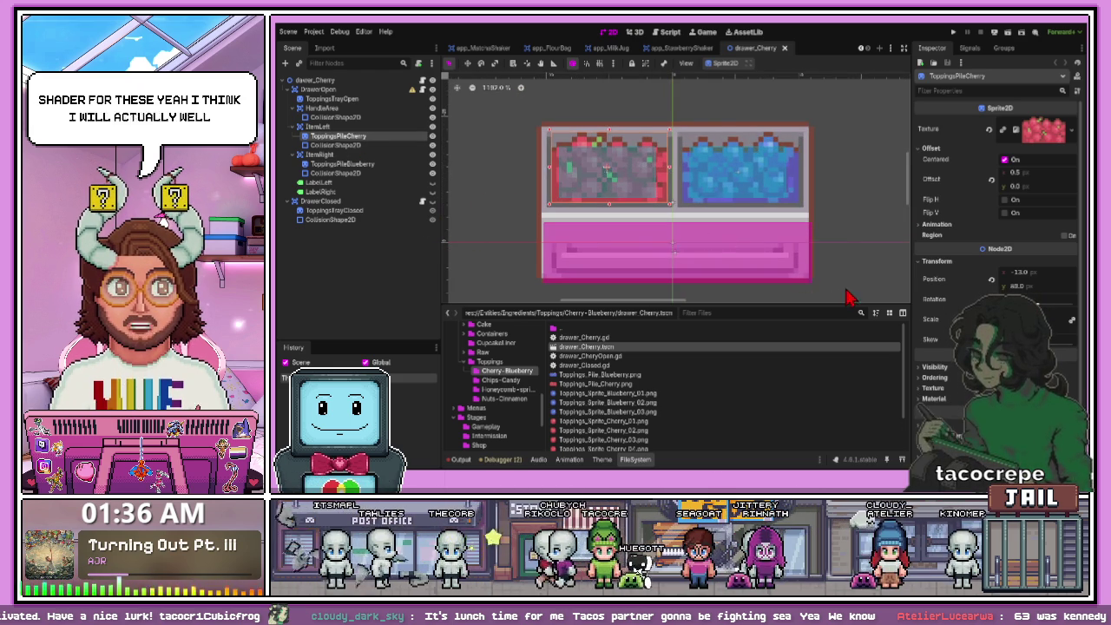
scroll(998, 260, "down", 1)
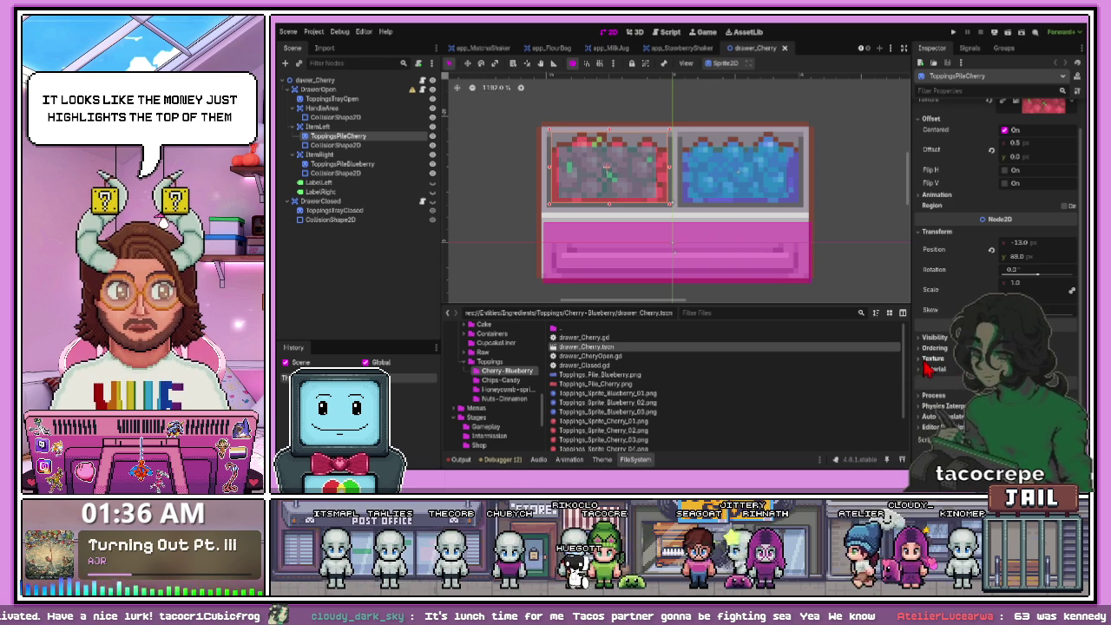
Assign a ShaderMaterial to ToppingsPileCherry's CanvasItem Material slot and expand its Shader
left_click(1041, 380)
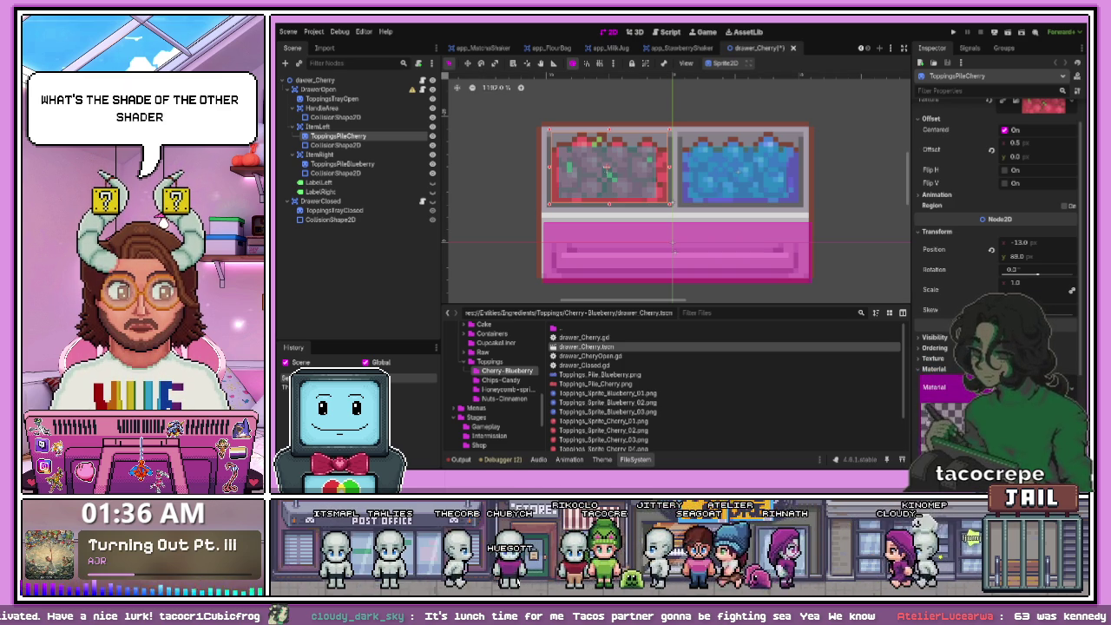
left_click(1041, 387)
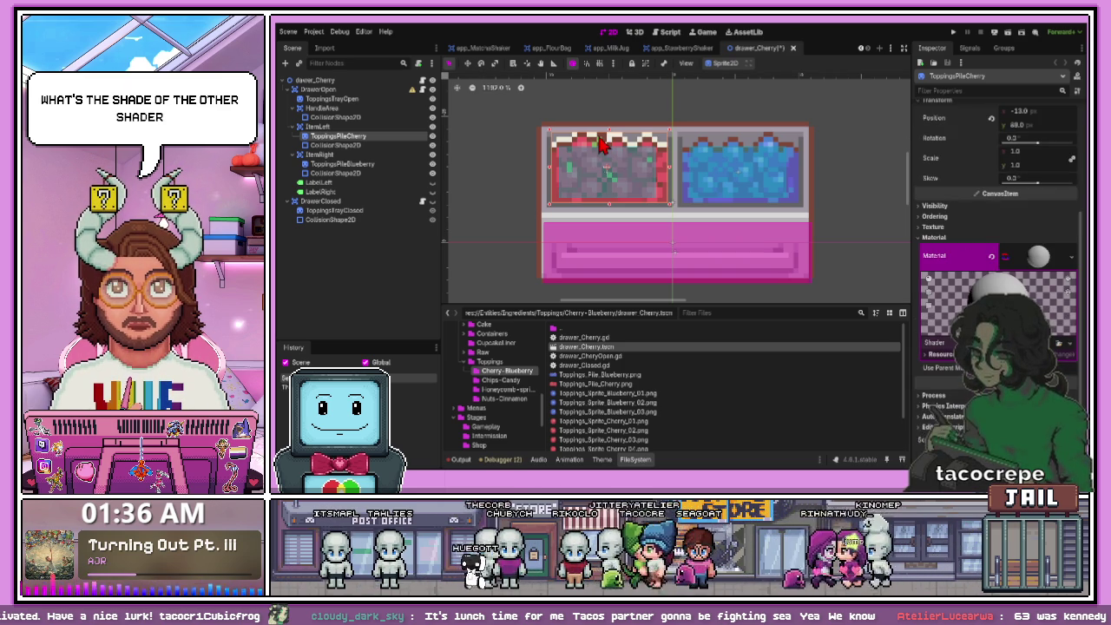
left_click(708, 213)
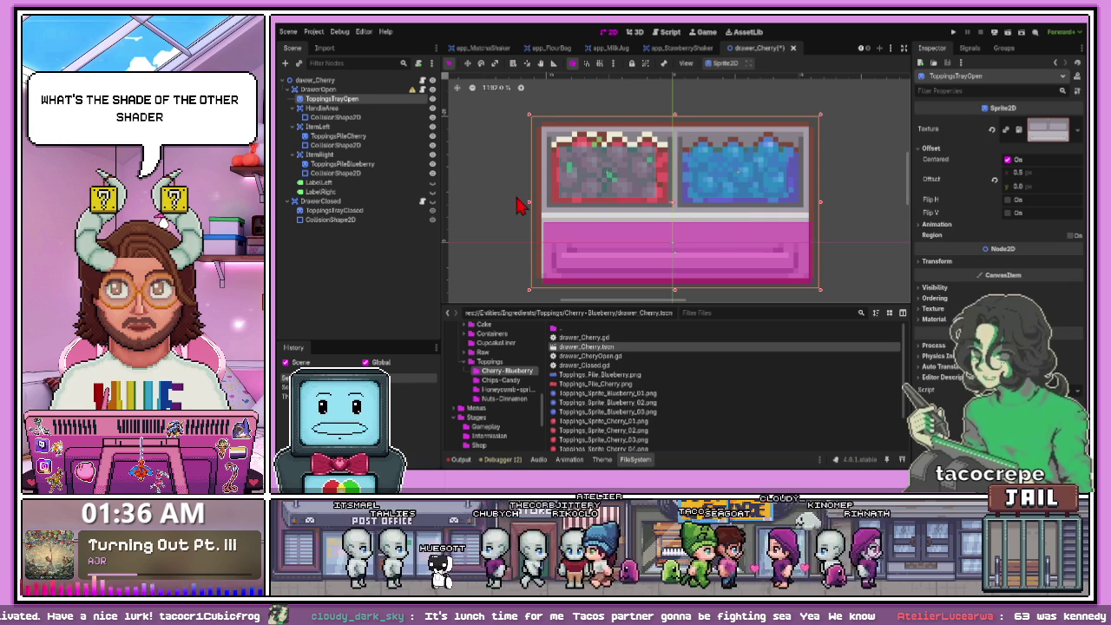
left_click(512, 202)
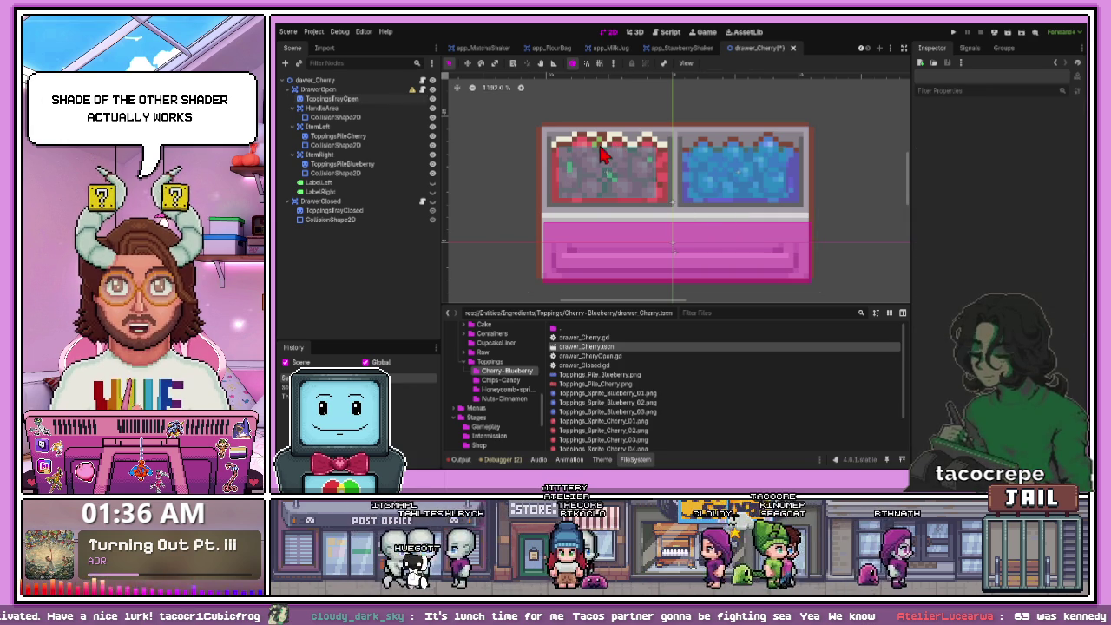
scroll(546, 207, "down", 2)
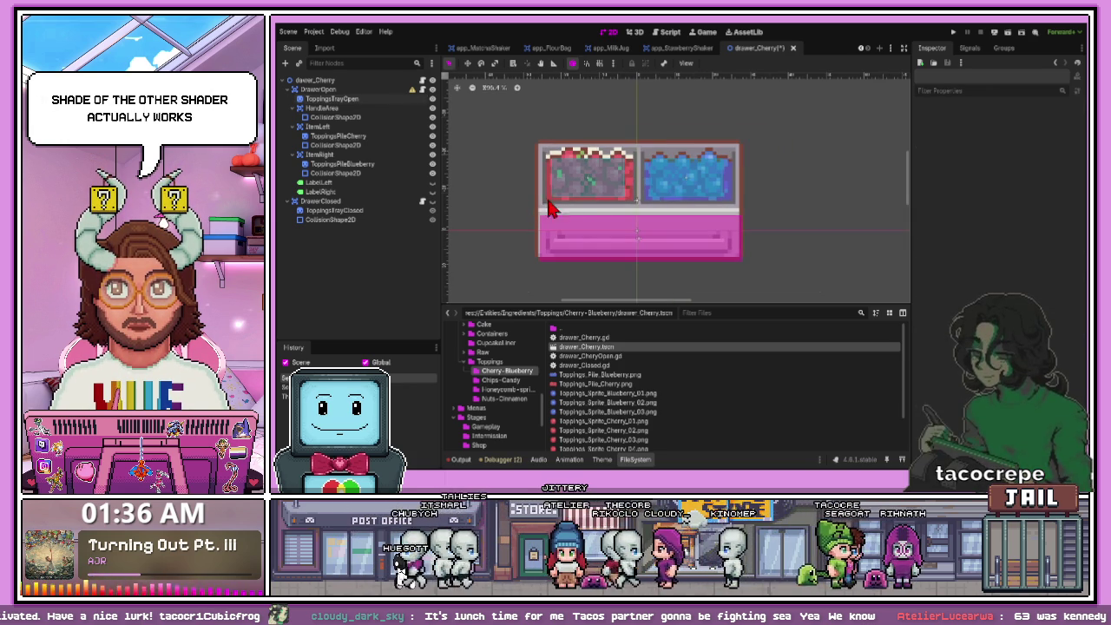
scroll(597, 213, "up", 3)
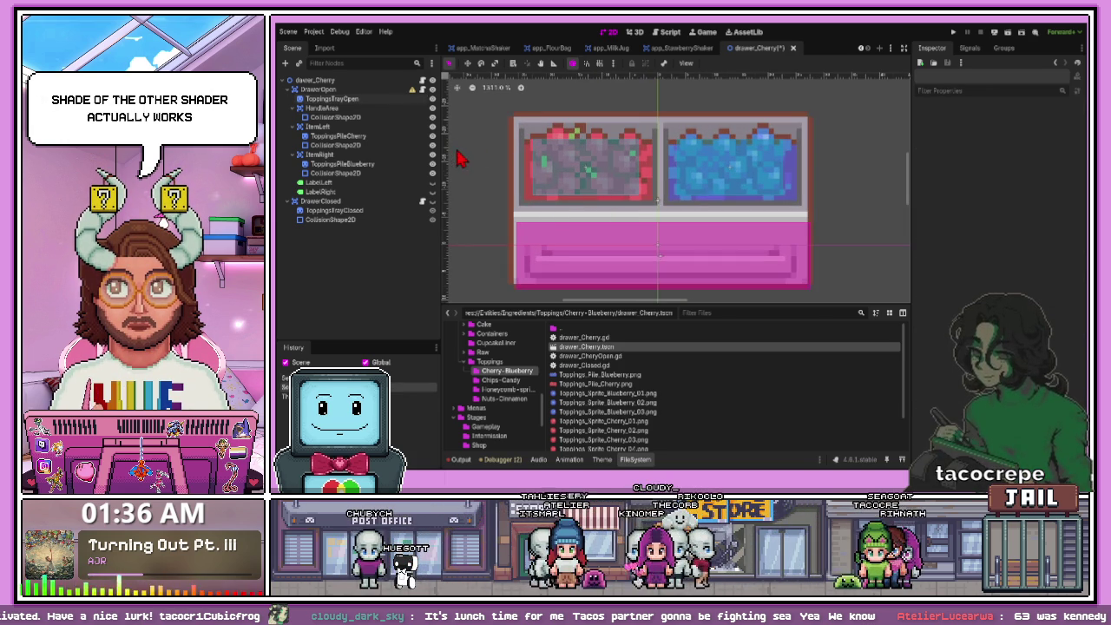
left_click(394, 136)
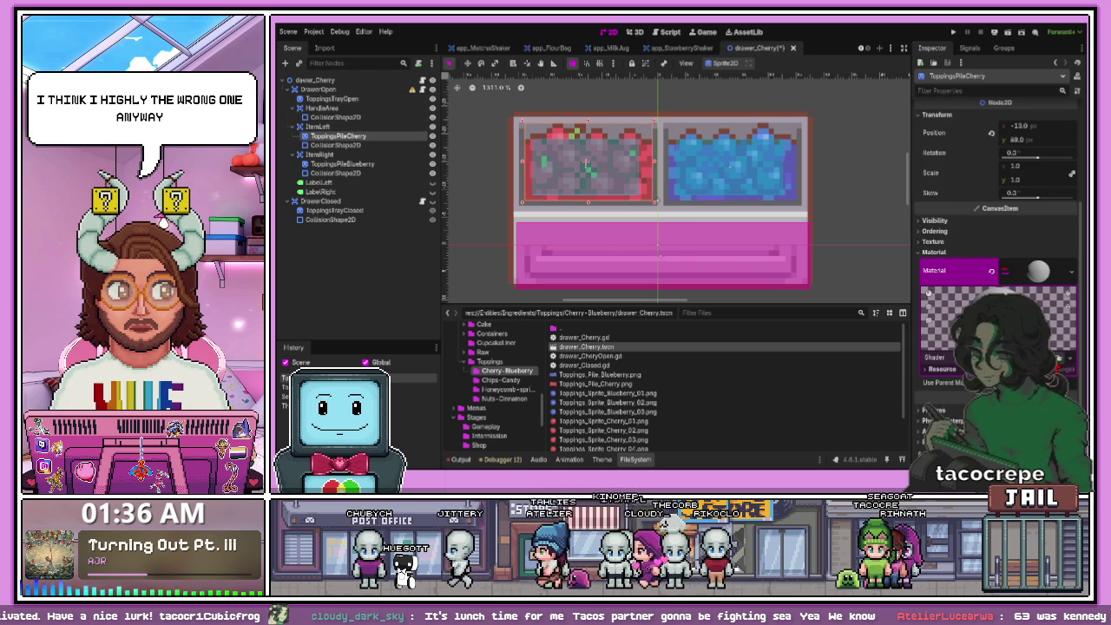
left_click_drag(673, 200, 655, 195)
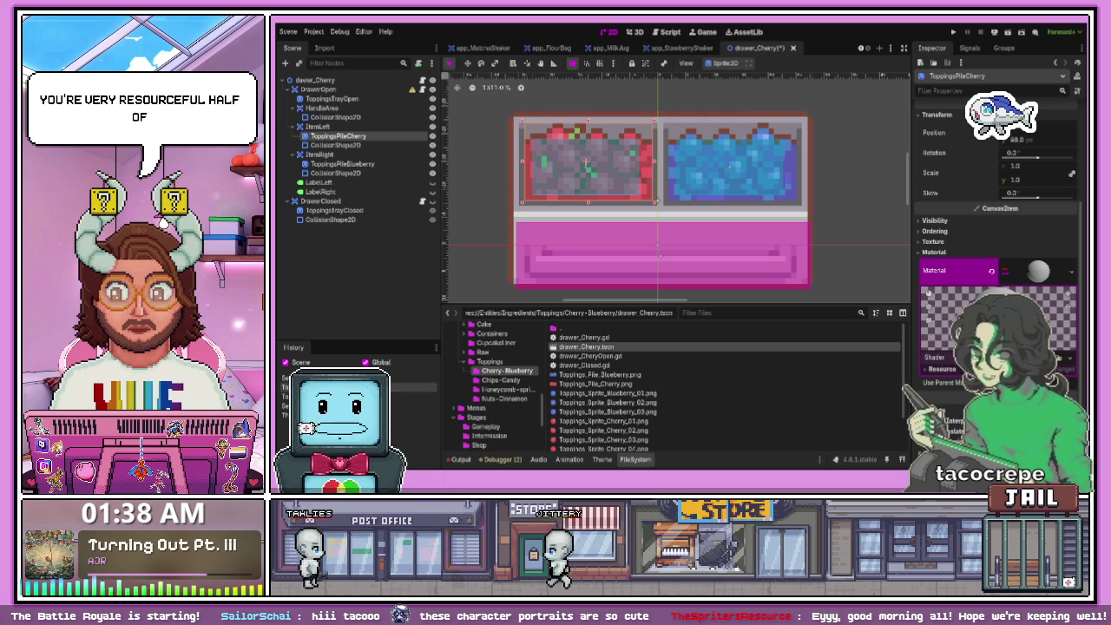
Open a new web browser window in front of Godot
left_click(515, 475)
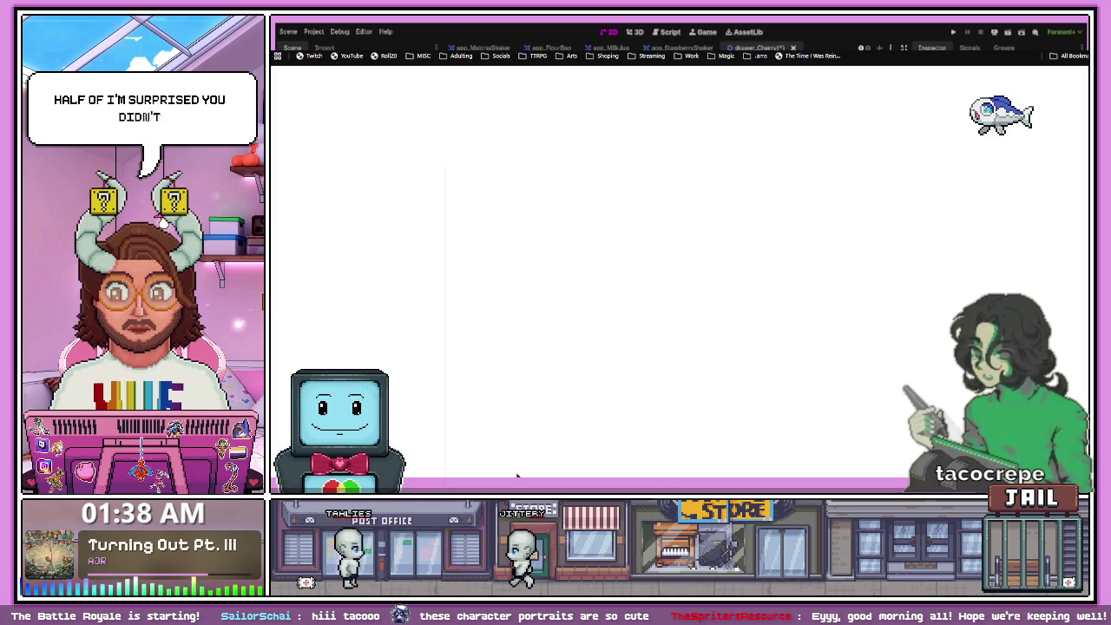
Search for 'grippli' from Chrome's address bar, then return to the Godot editor
type("gr")
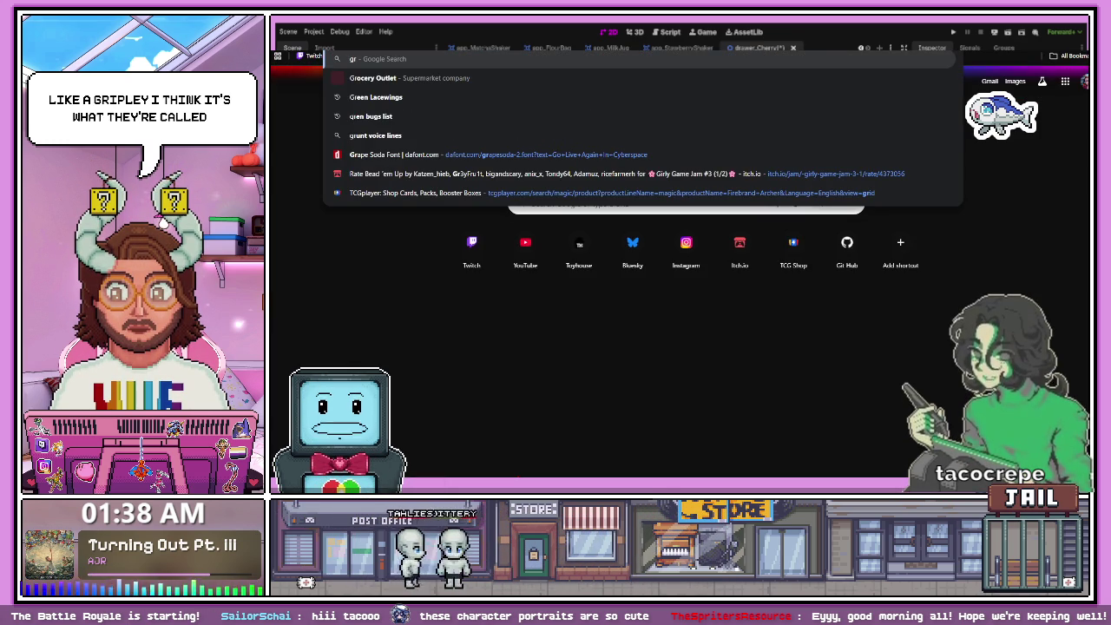
type("ape")
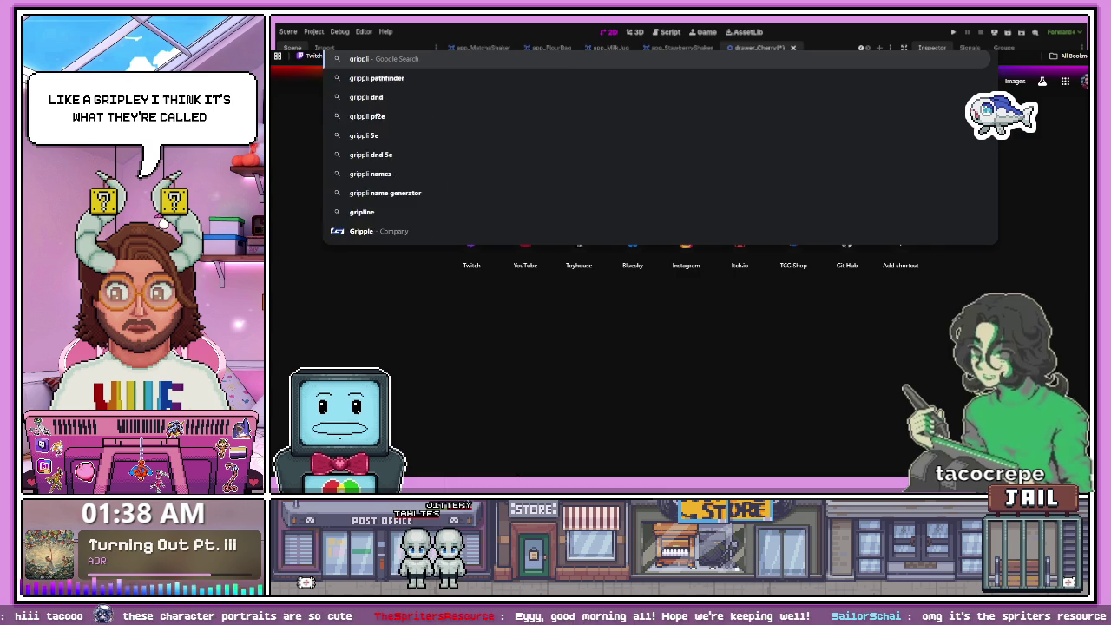
key("Escape")
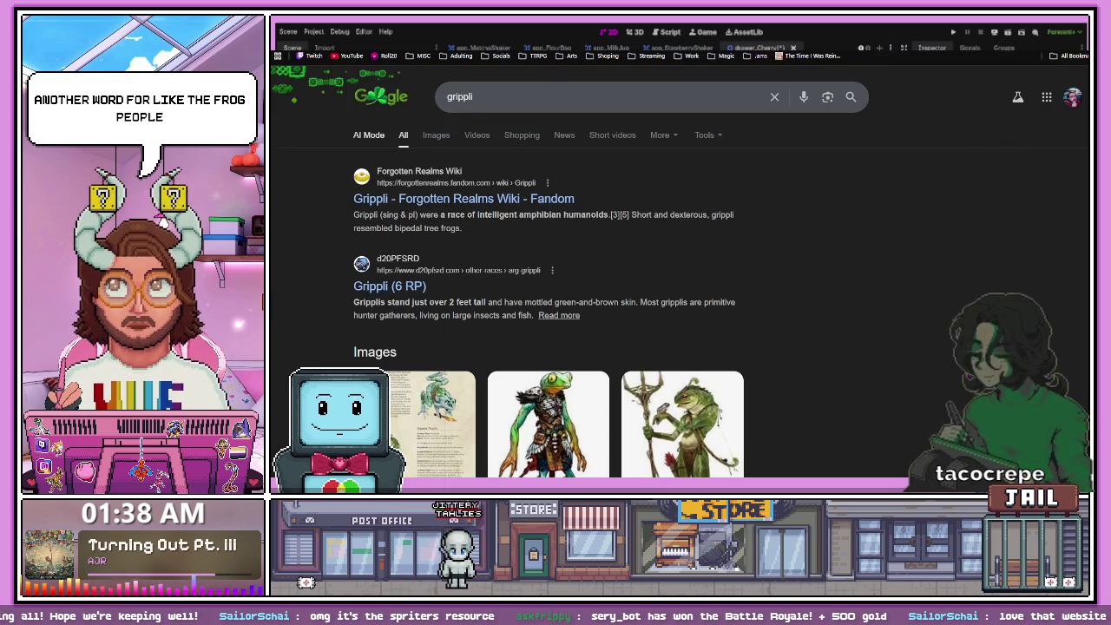
key("alt+Tab")
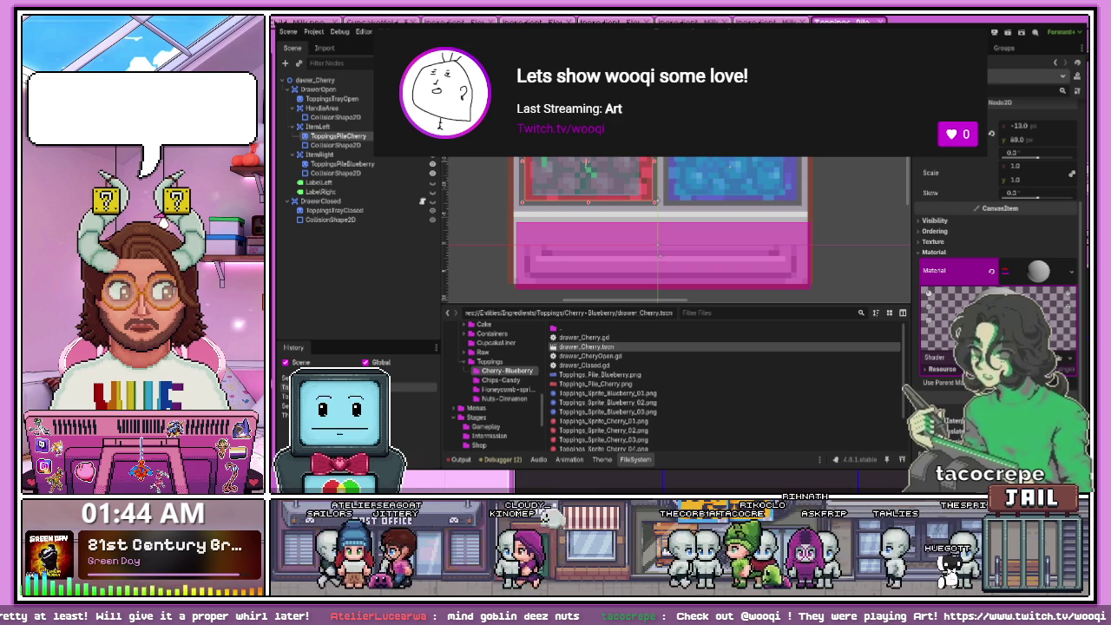
Switch from Godot to the web browser window
key("alt+Tab")
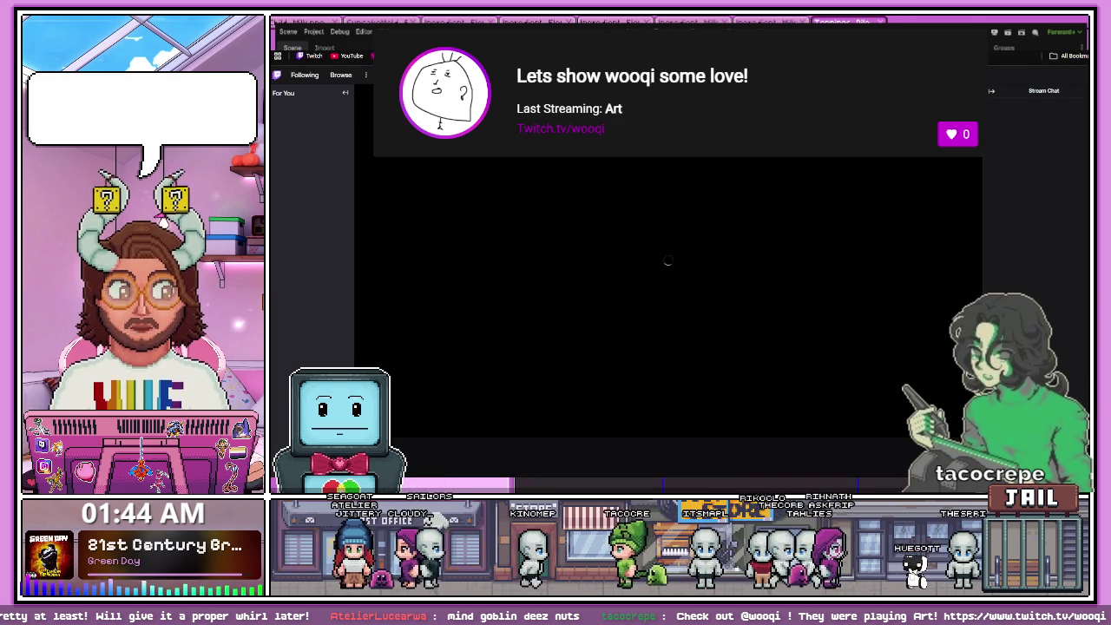
Switch from the Twitch browser back to the Godot editor showing the drawer_Cherry scene
key("alt+Tab")
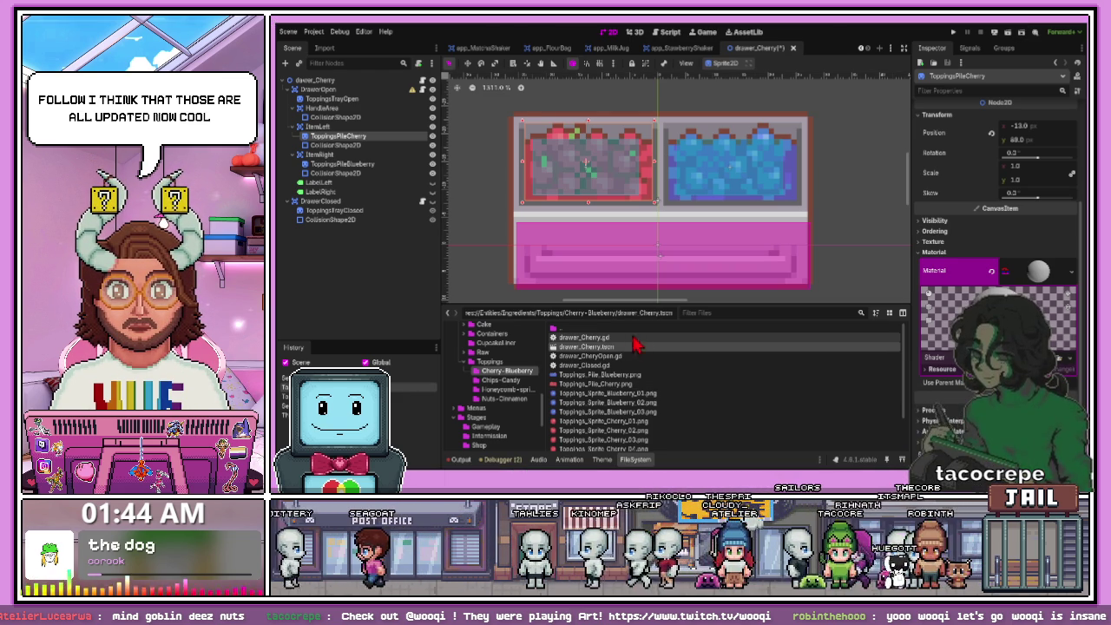
Expand the Chips-Candy toppings folder in FileSystem and select the candy pile image
scroll(626, 381, "down", 2)
scroll(626, 377, "up", 1)
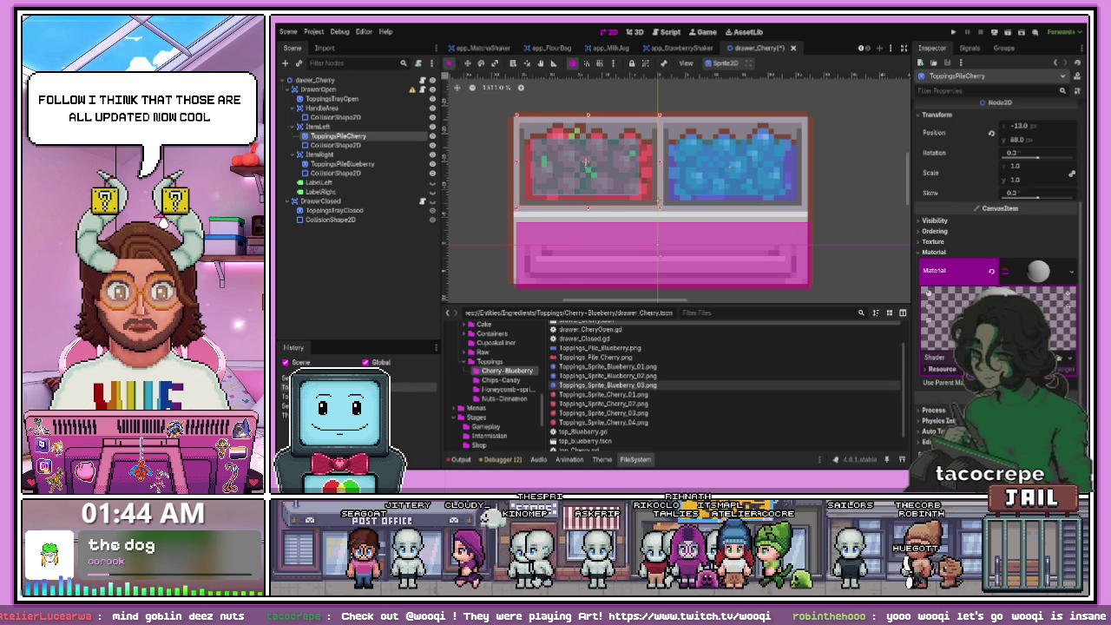
left_click(508, 380)
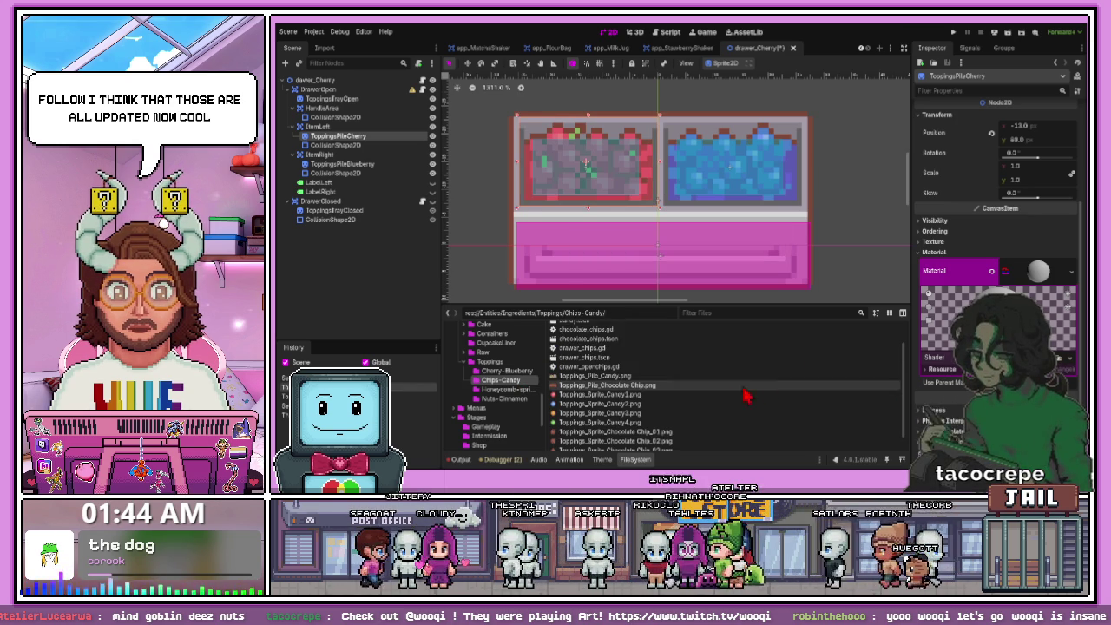
scroll(738, 395, "up", 1)
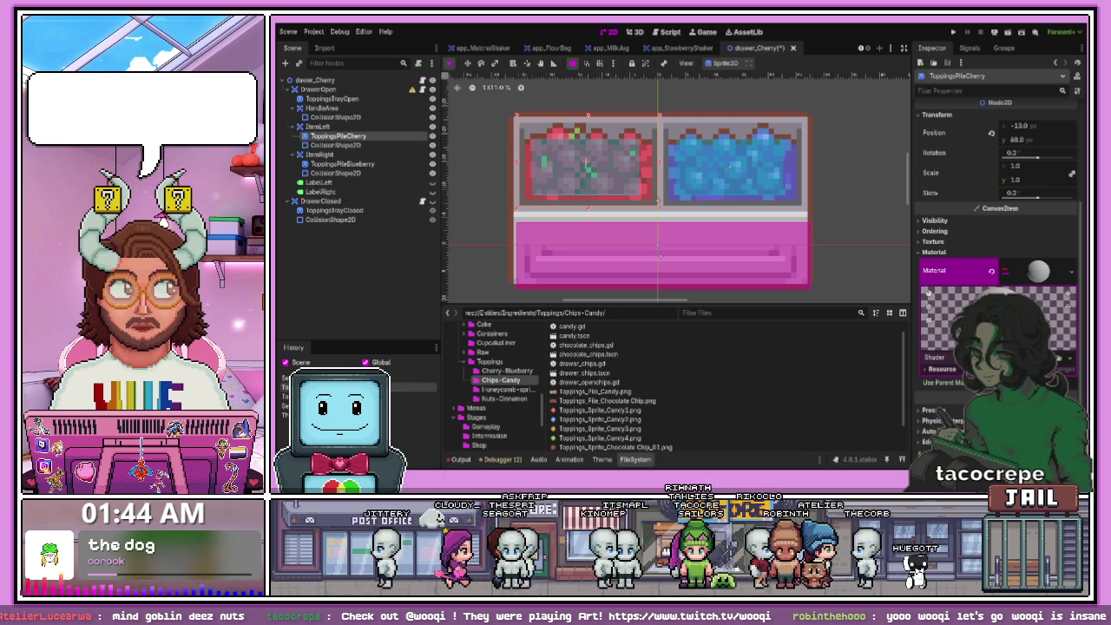
left_click(595, 392)
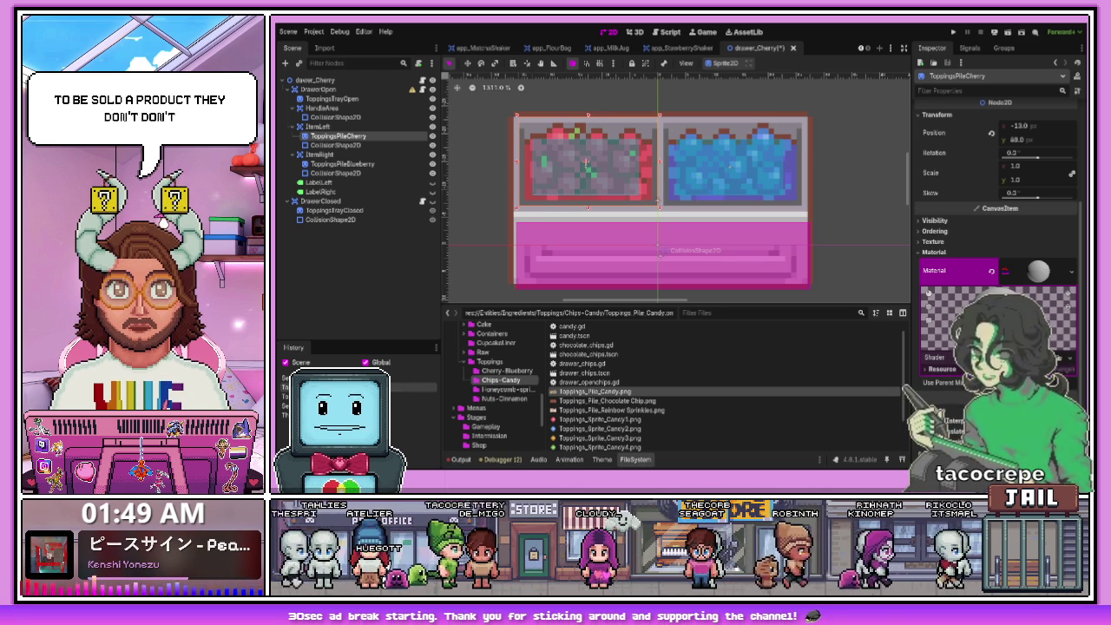
Select the drawer's open tray sprite in the scene
left_click(661, 220)
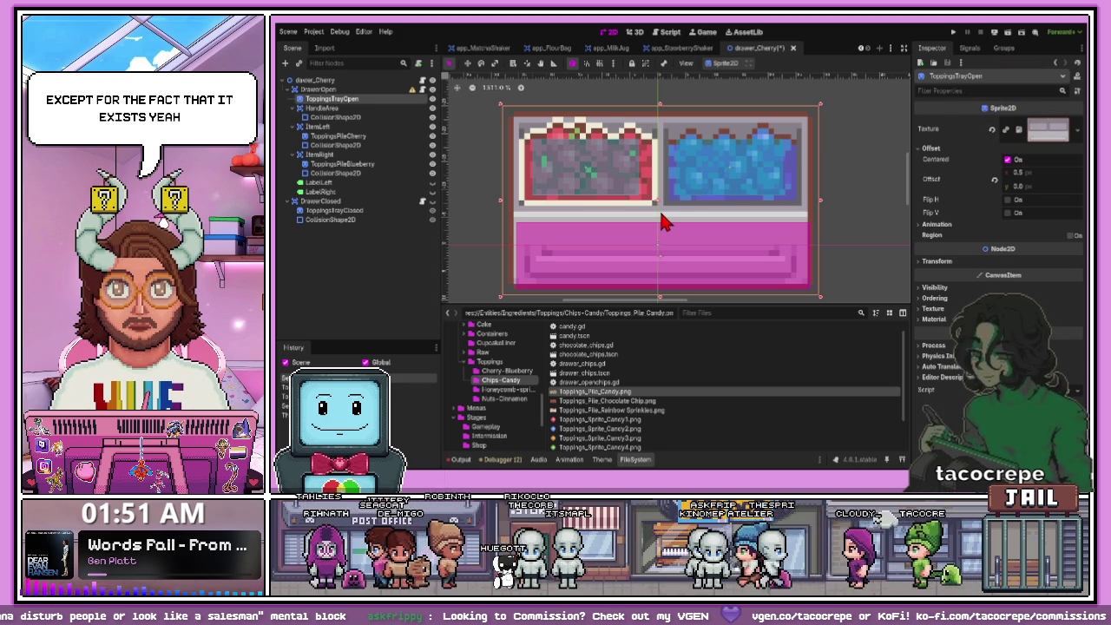
Select the ToppingsPileBlueberry sprite and expand its Material in the Inspector
left_click(704, 182)
left_click(707, 208)
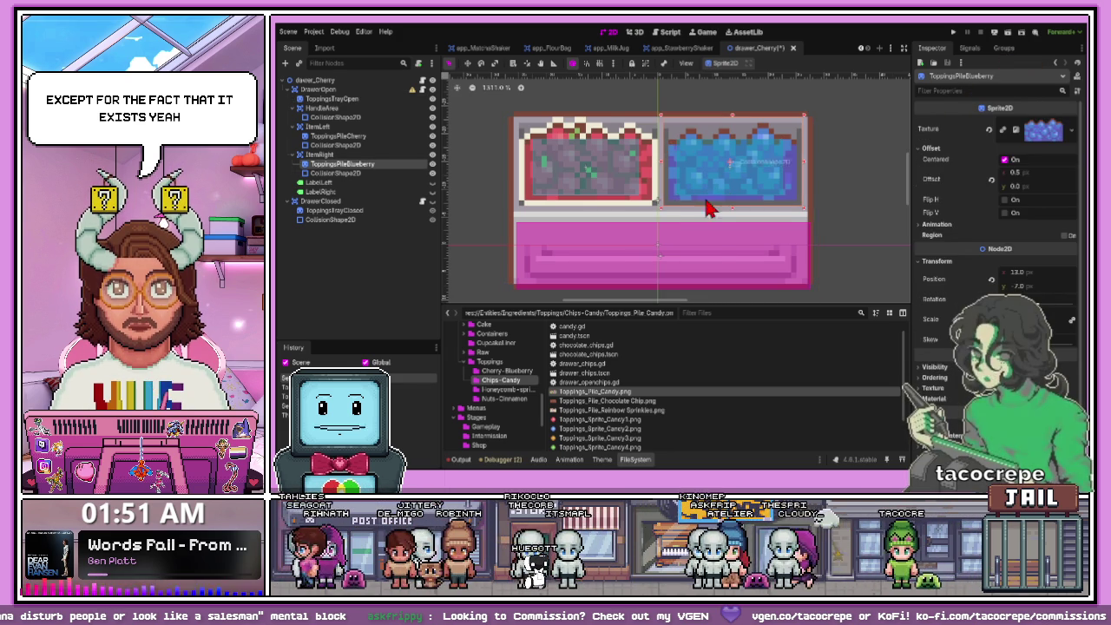
scroll(924, 364, "down", 1)
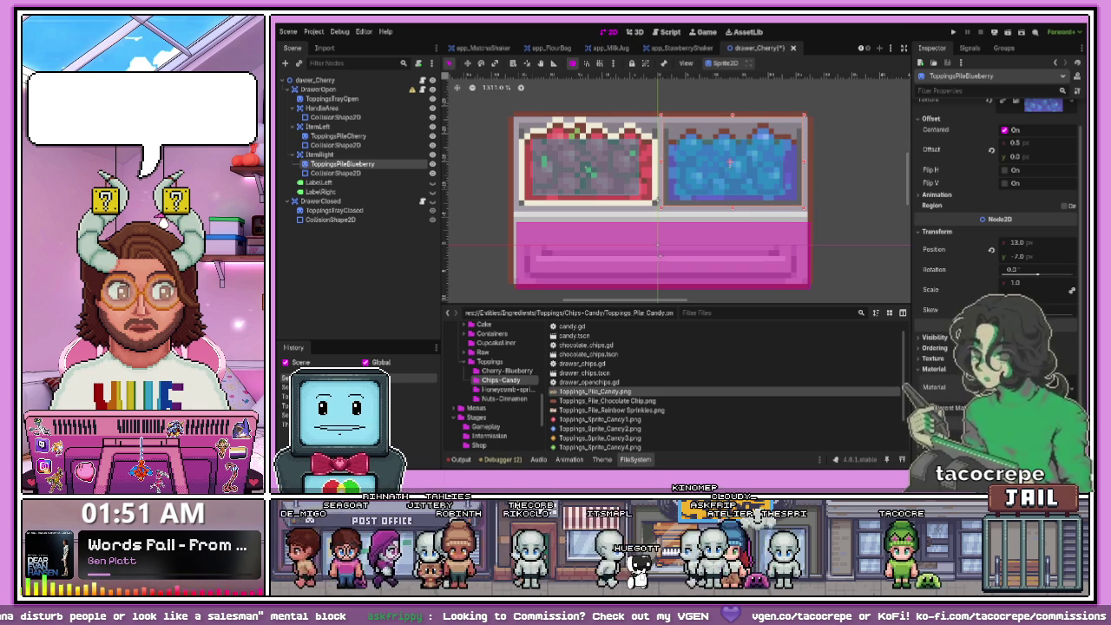
scroll(998, 347, "down", 4)
left_click(1038, 256)
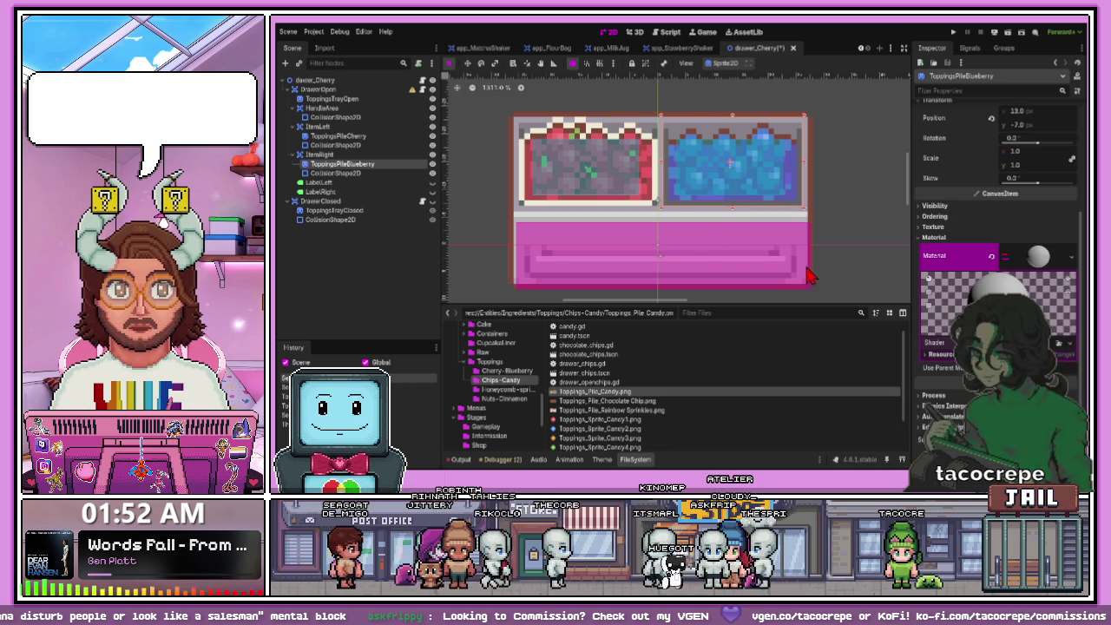
Deselect the blueberry pile and save the drawer_Cherry scene
left_click(887, 247)
scroll(669, 199, "down", 3)
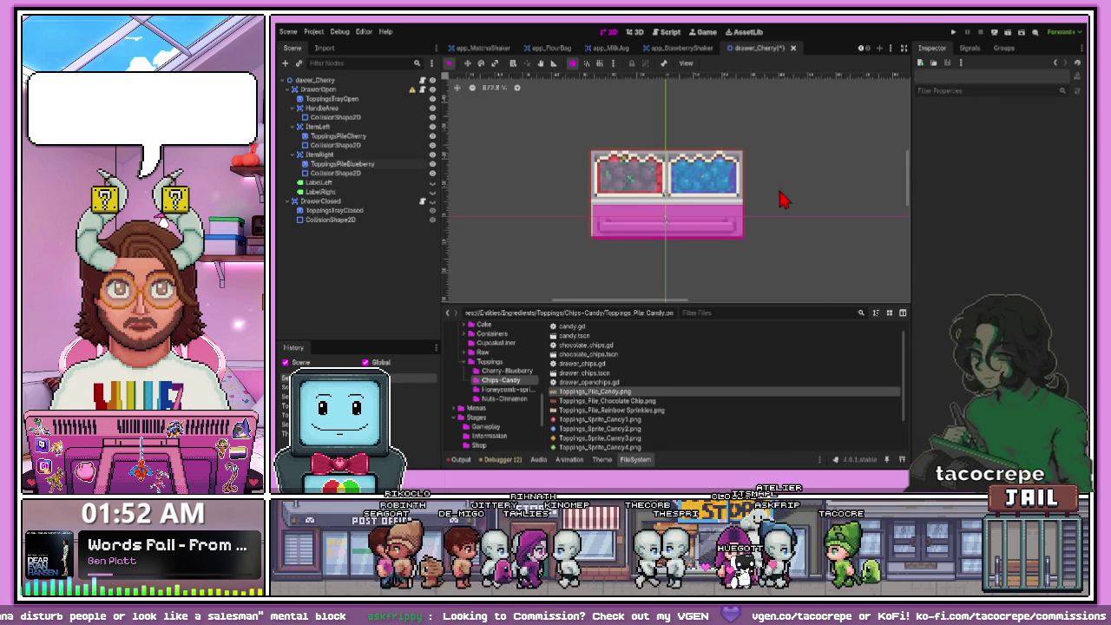
scroll(767, 201, "up", 1)
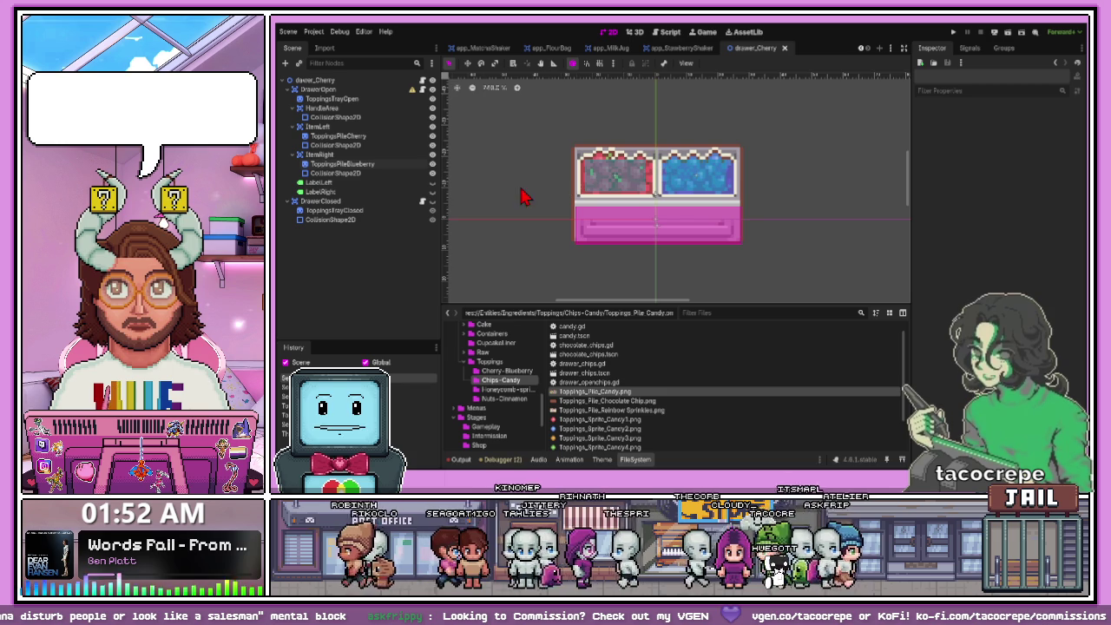
key("ctrl+s")
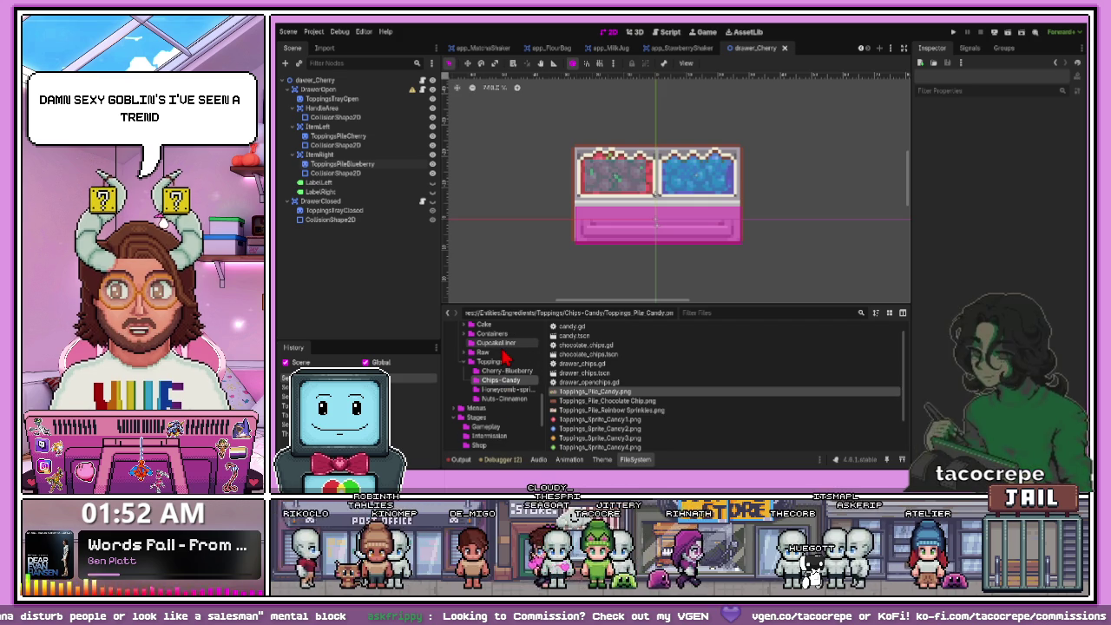
Clear all messages from the Output log and return to the FileSystem dock
left_click(460, 459)
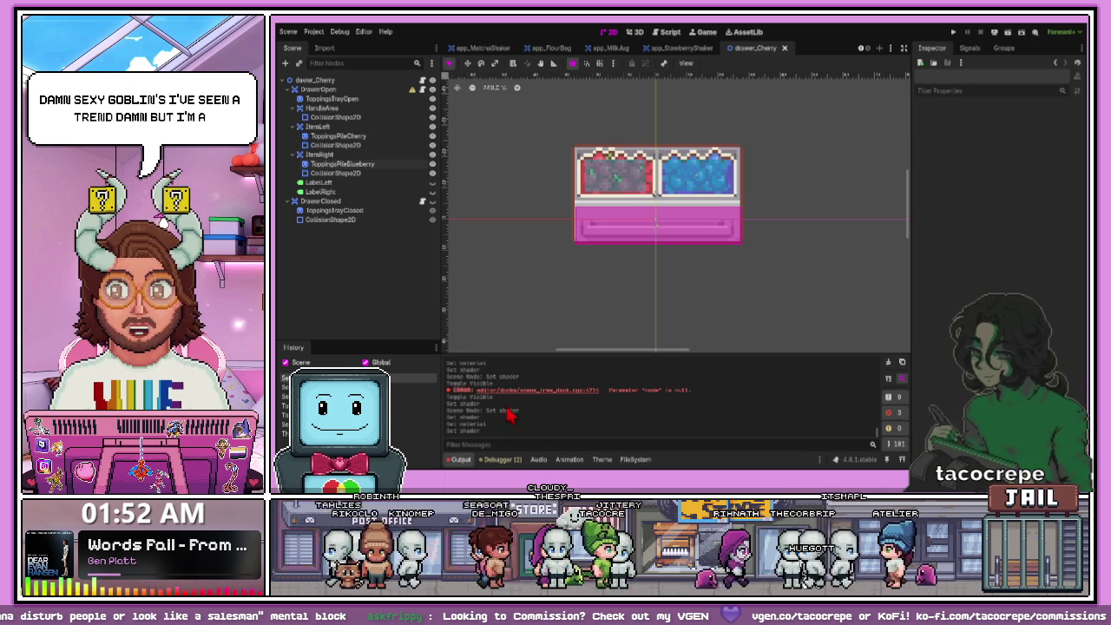
left_click(887, 363)
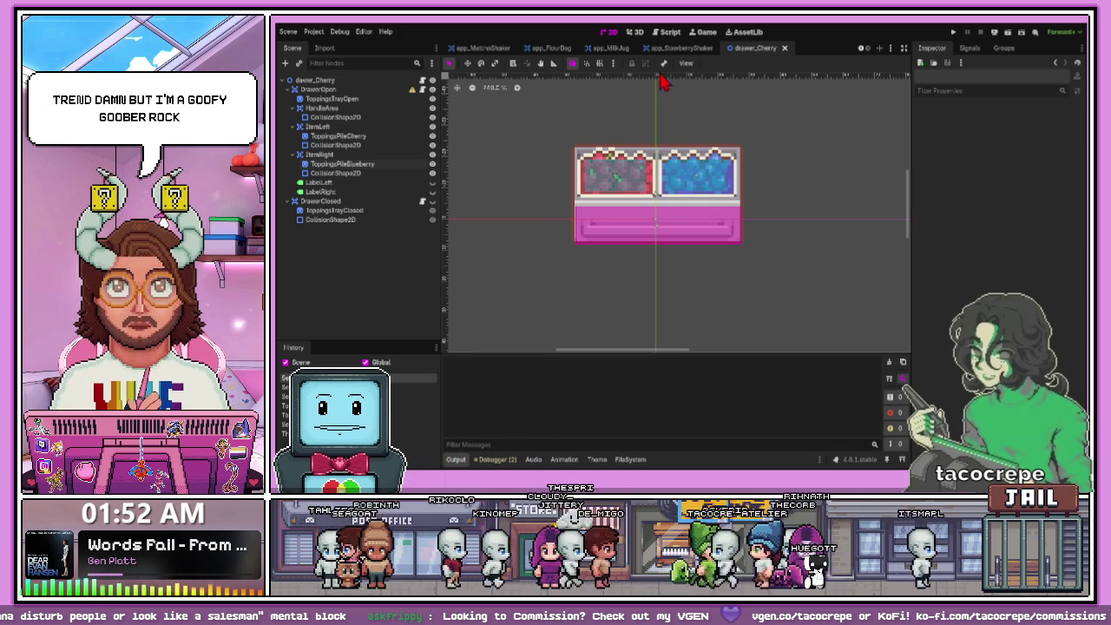
left_click(630, 459)
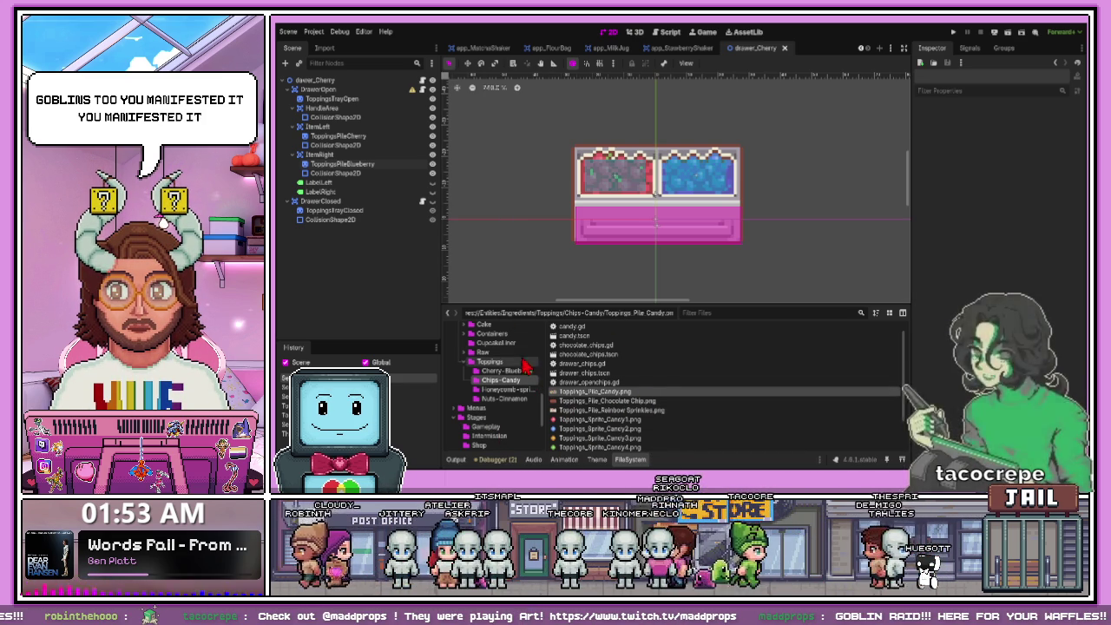
Open the cake_MatchaCupcake scene from the Matcha cake folder and select its name label
left_click(511, 336)
left_click(467, 326)
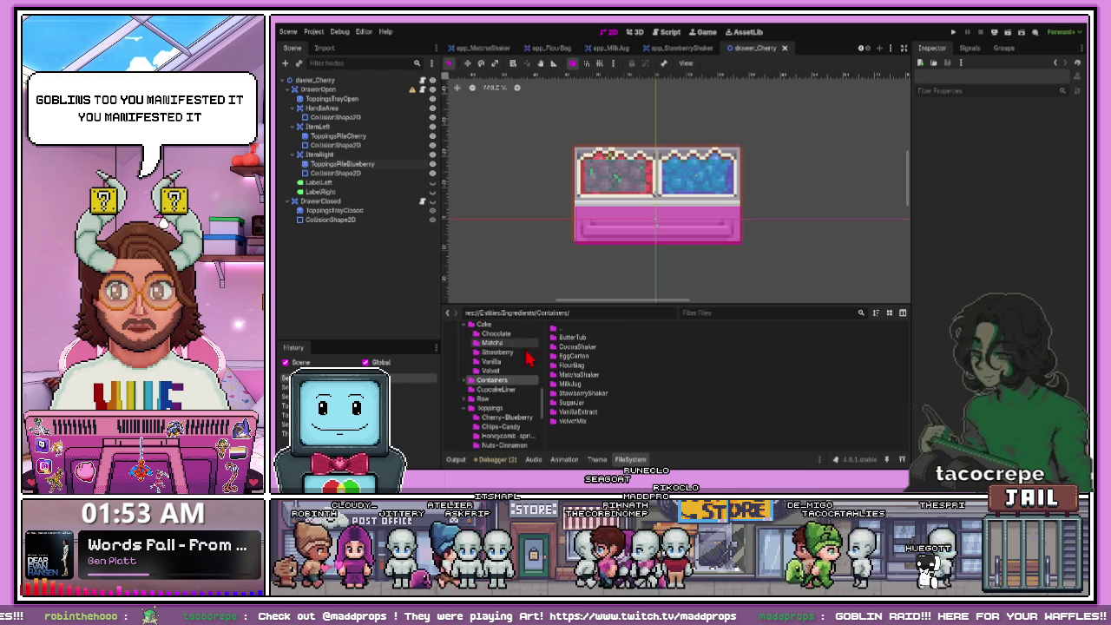
left_click(496, 343)
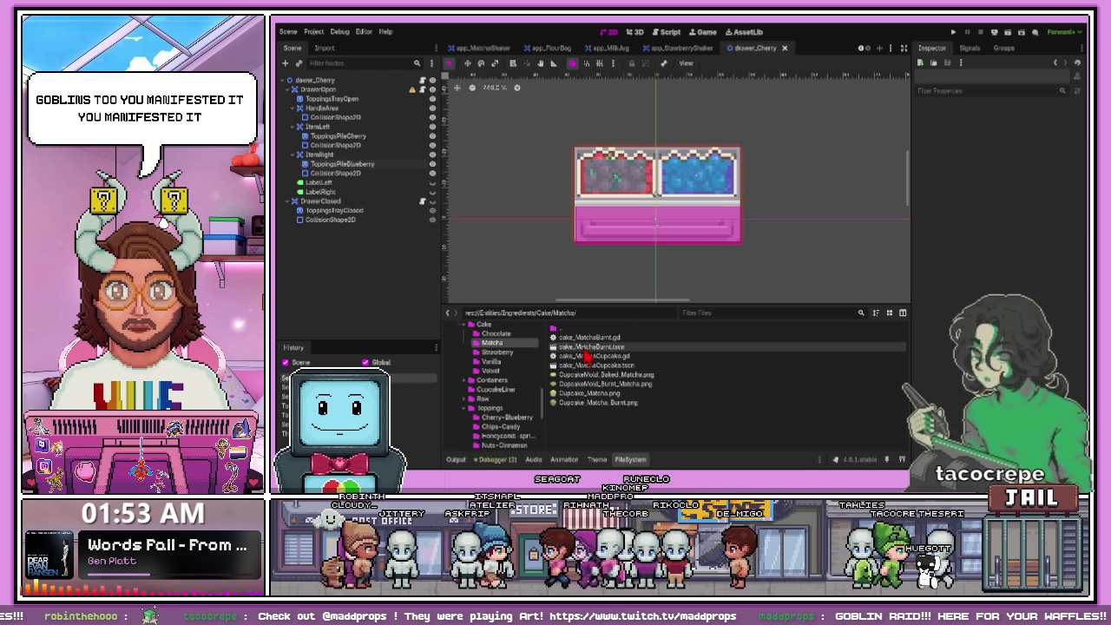
double_click(590, 365)
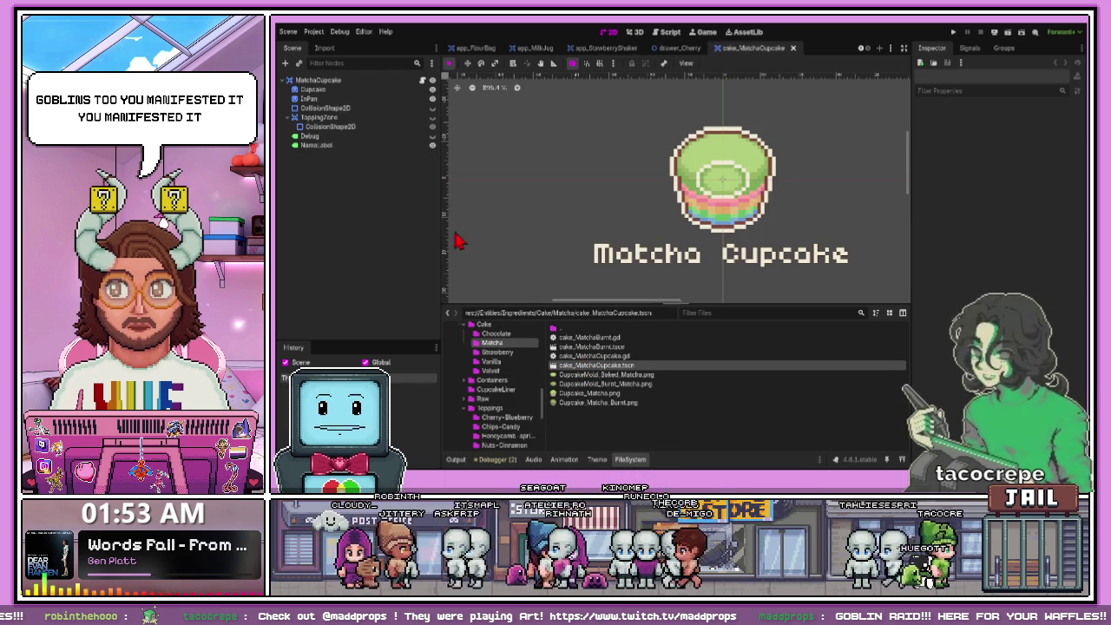
left_click(317, 145)
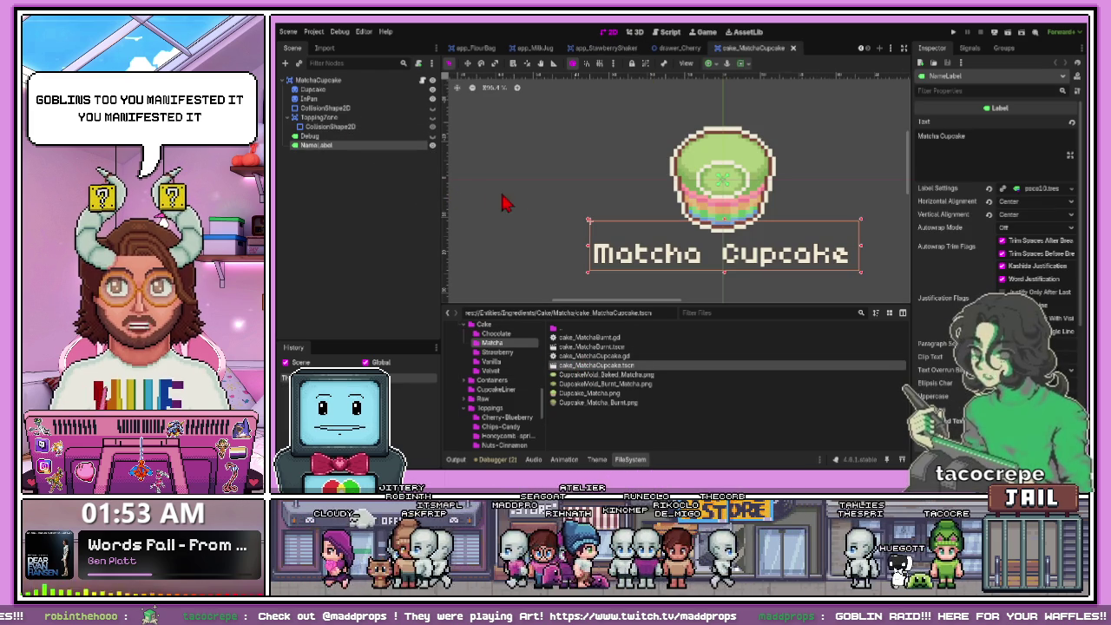
Reopen drawer_Cherry from the Cherry-Blueberry toppings folder and select the ItemLeft node
scroll(510, 422, "down", 1)
left_click(505, 411)
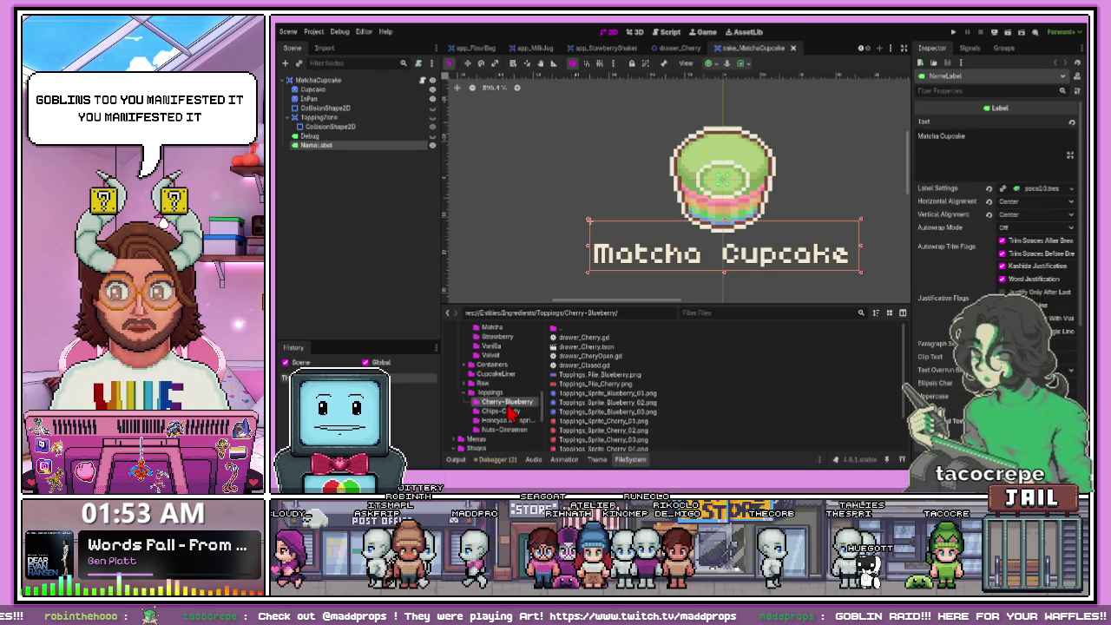
left_click(507, 401)
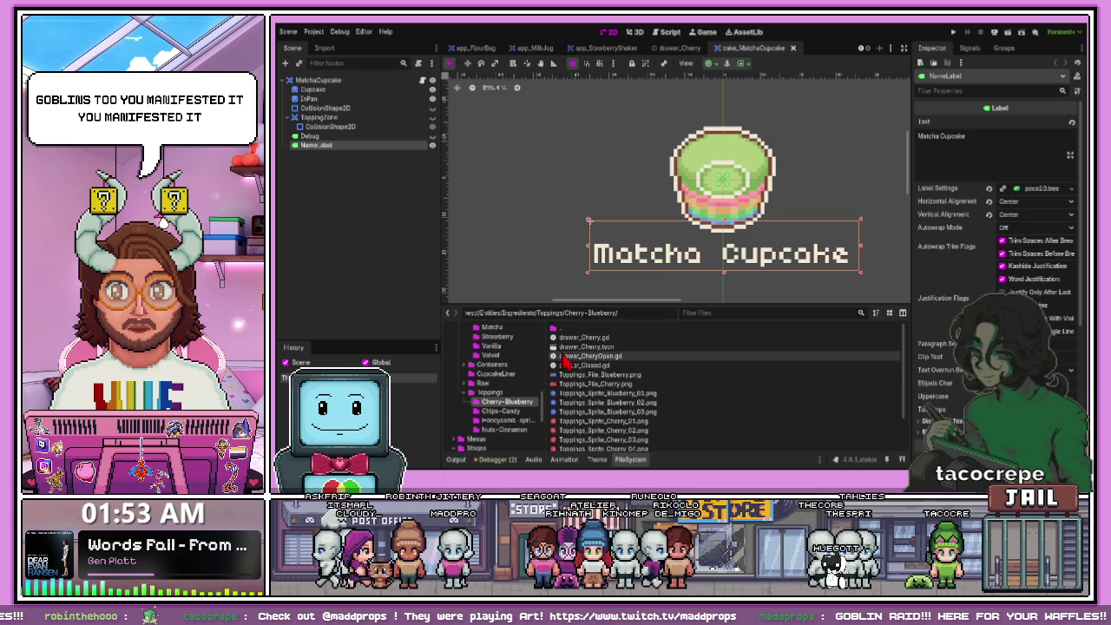
double_click(586, 346)
left_click(346, 164)
left_click(335, 129)
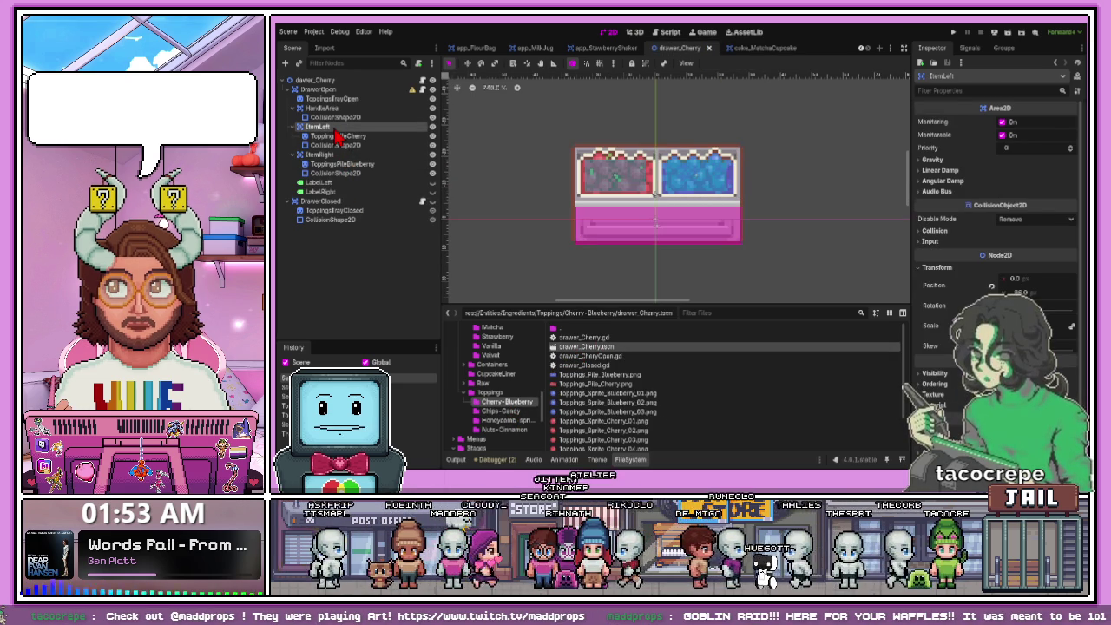
Paste the copied NameLabel under ItemLeft and drag it above the drawer
key("ctrl+v")
scroll(619, 265, "down", 2)
mouse_move(640, 168)
left_mouse_down()
mouse_move(659, 112)
mouse_move(637, 204)
mouse_move(737, 198)
mouse_move(627, 204)
left_mouse_up()
scroll(647, 199, "up", 4)
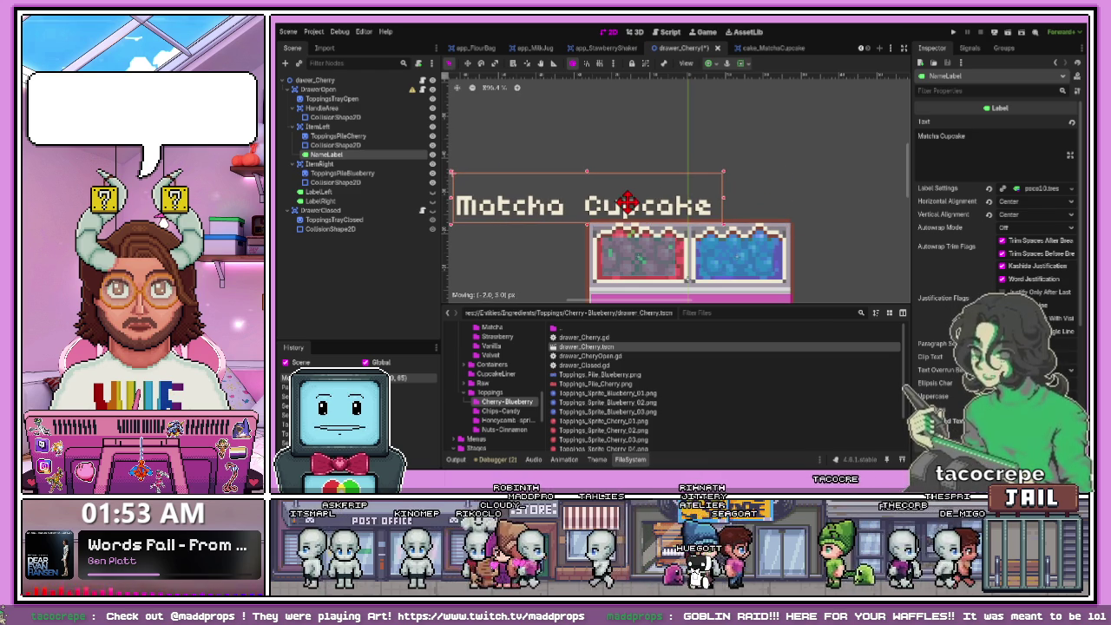
Change the label text to 'Cherries', narrow its box, and nudge it above the left bin
left_click(970, 137)
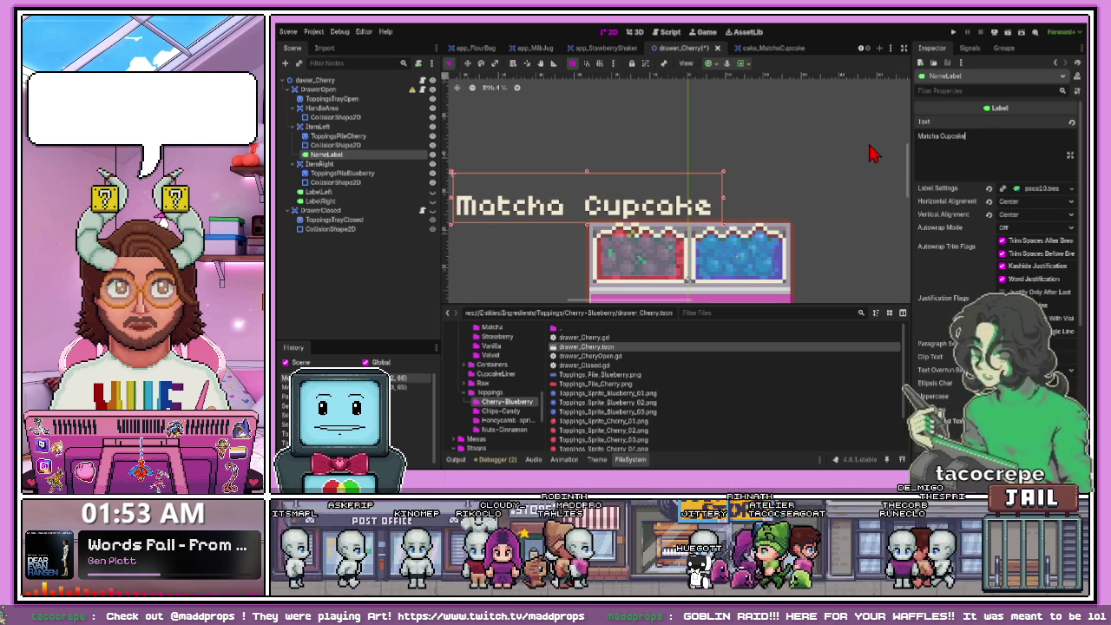
type("Cherry")
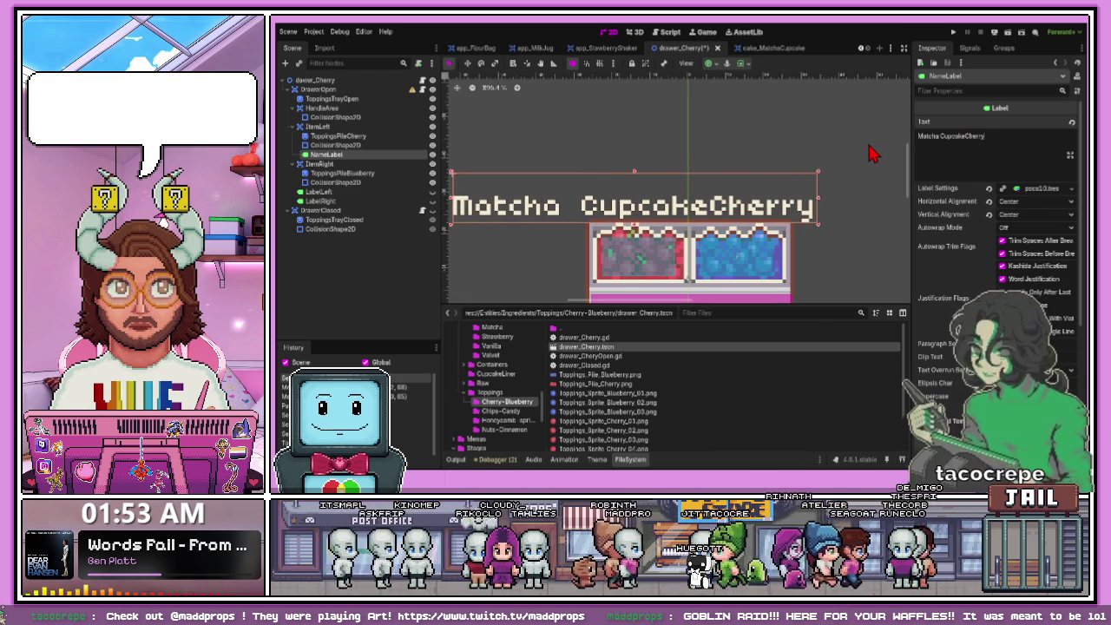
key("ctrl+a")
key("BackSpace")
key("BackSpace")
type("e")
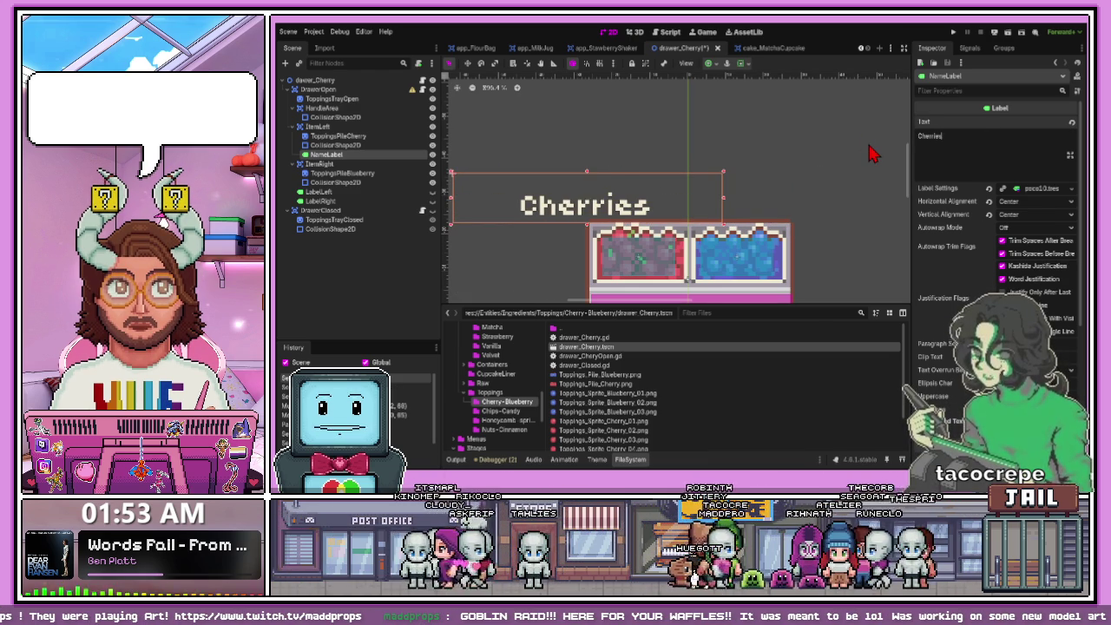
scroll(681, 218, "down", 1)
mouse_move(720, 198)
left_mouse_down()
mouse_move(623, 196)
mouse_move(668, 195)
left_mouse_up()
scroll(669, 218, "up", 2)
scroll(668, 194, "down", 6)
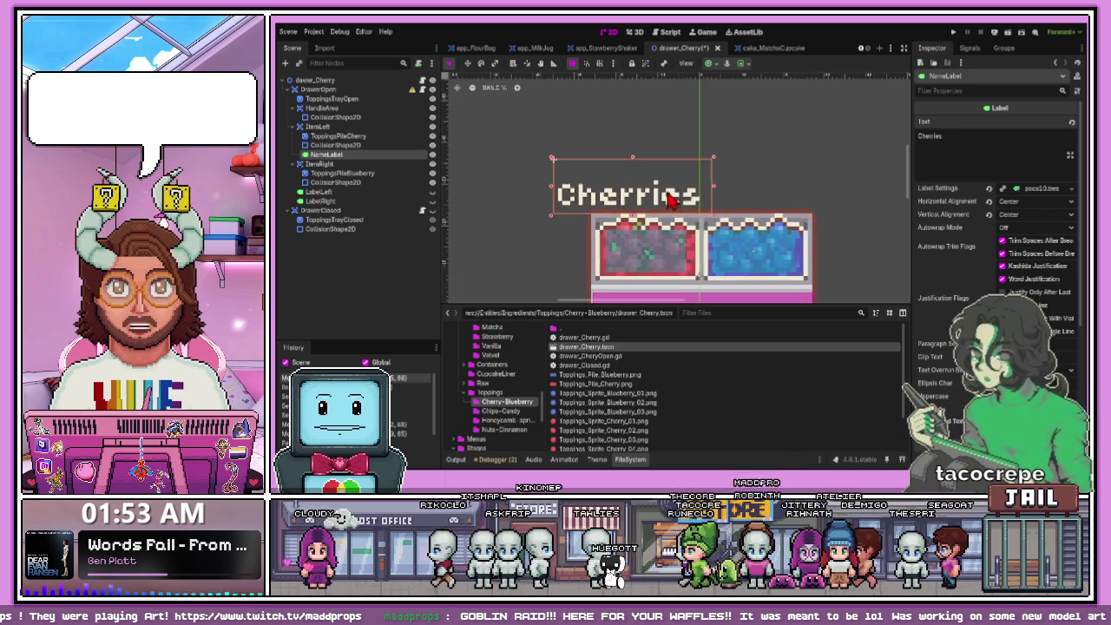
scroll(668, 201, "up", 5)
left_click_drag(664, 178, 662, 180)
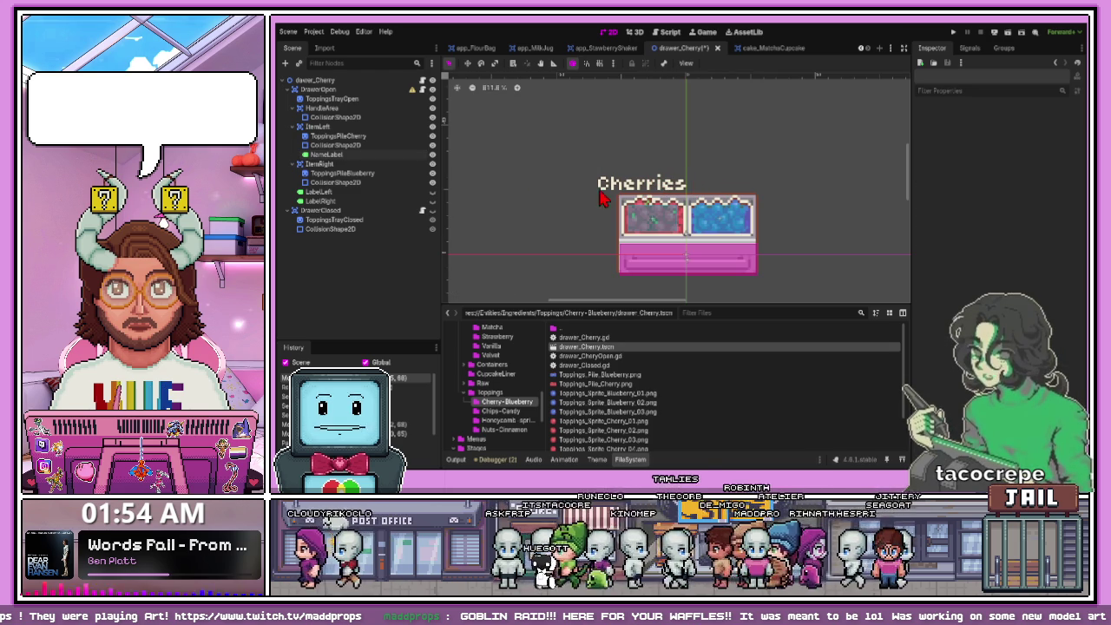
Paste a second NameLabel under ItemRight and move it beside Cherries above the drawer
left_click(355, 165)
key("ctrl+v")
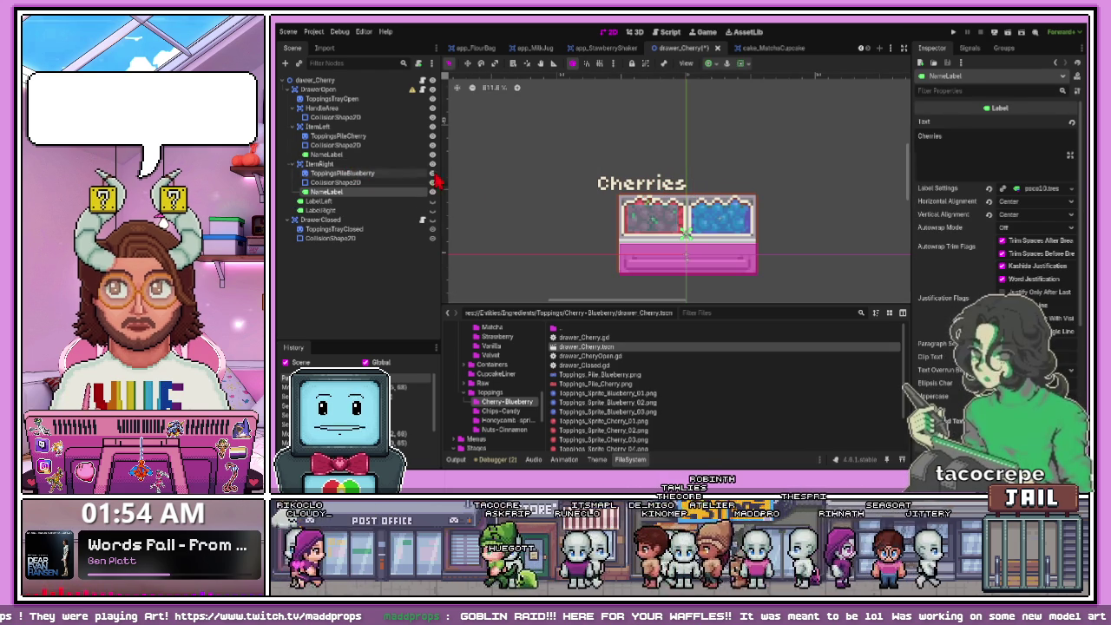
scroll(577, 203, "down", 6)
scroll(575, 217, "down", 1)
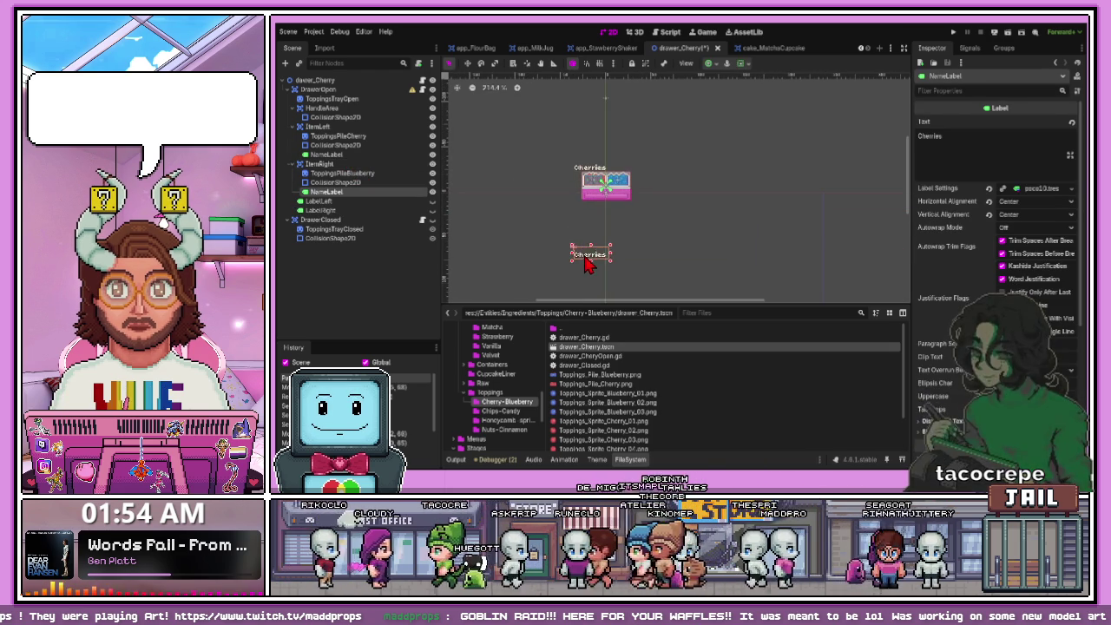
left_click_drag(574, 252, 633, 160)
scroll(612, 171, "up", 2)
scroll(613, 172, "up", 5)
Change the new label's text to 'Blueberries' and position it above the right bin
double_click(928, 137)
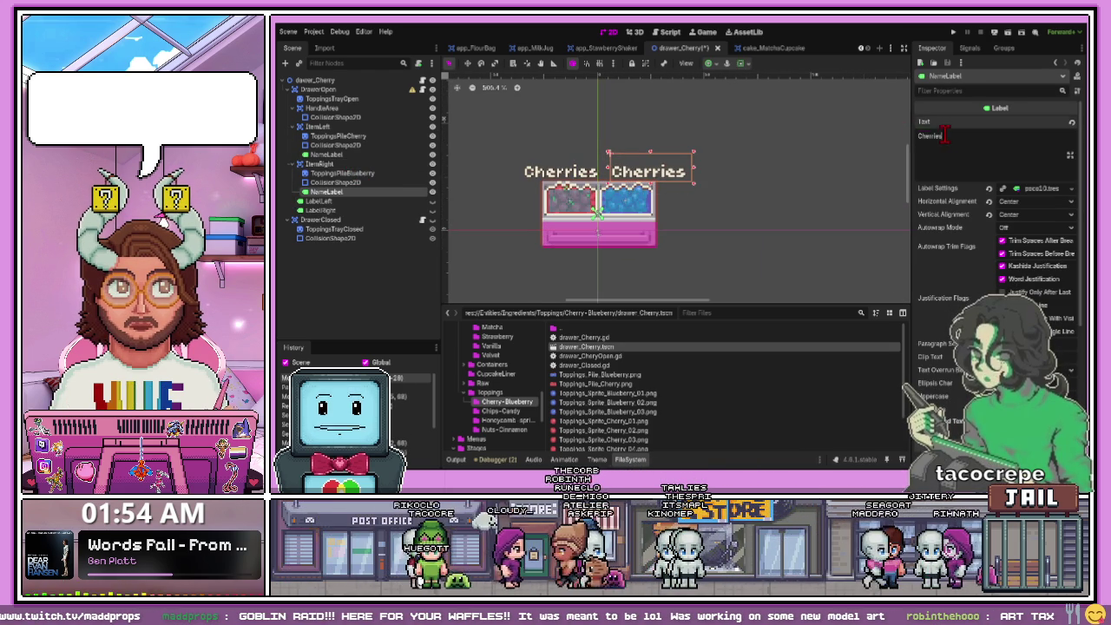
type("Blueb")
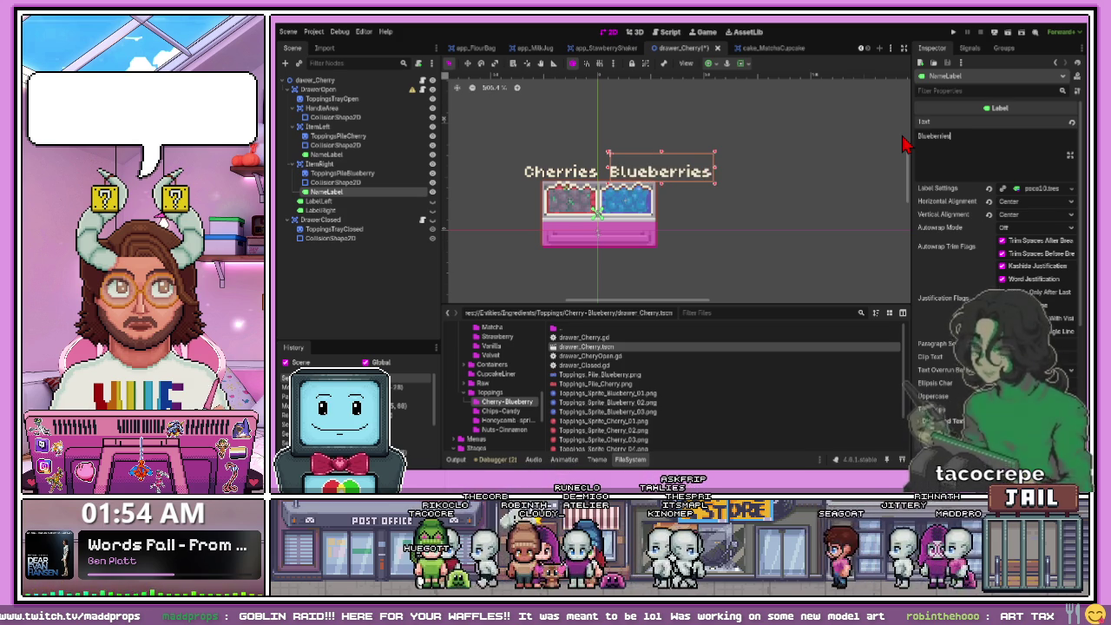
scroll(711, 165, "up", 5)
left_click_drag(714, 161, 703, 163)
Review both name labels and save the drawer_Cherry scene
left_click(632, 173)
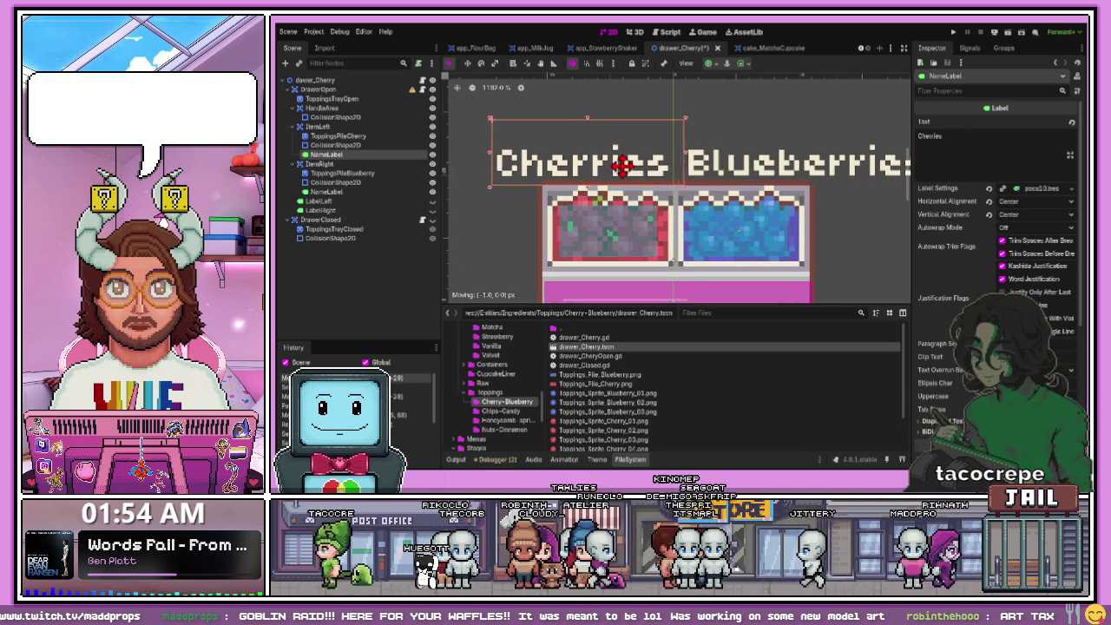
scroll(659, 174, "down", 6)
left_click(717, 222)
scroll(677, 213, "down", 3)
scroll(664, 221, "up", 7)
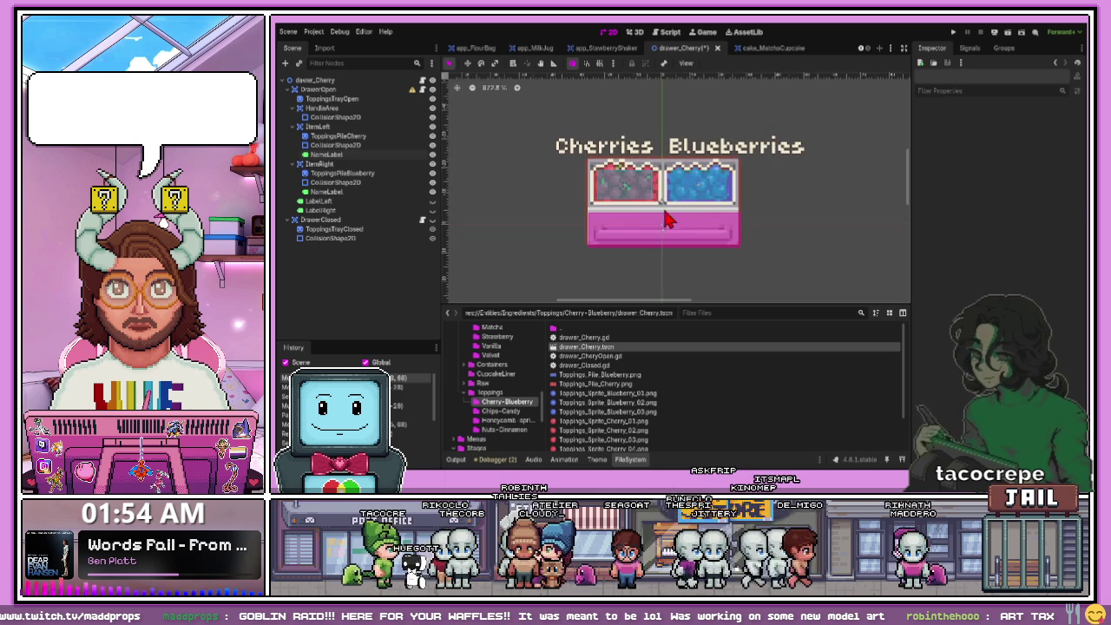
key("ctrl+s")
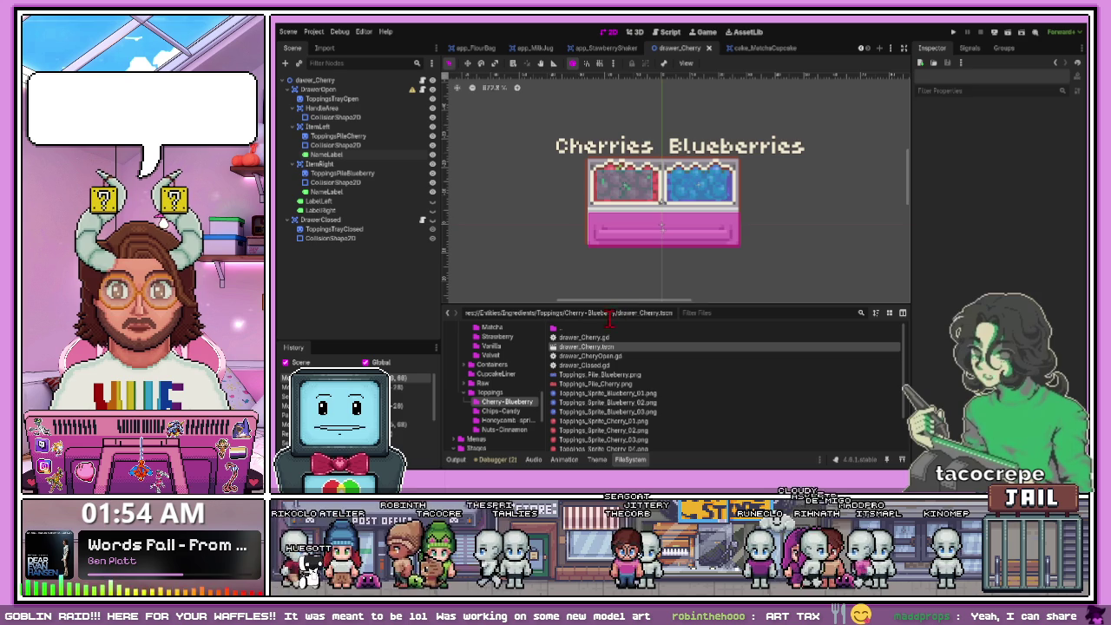
left_click(512, 413)
Open candy.tscn and drawer_chips.tscn, then select the chips drawer's left toppings pile
double_click(573, 346)
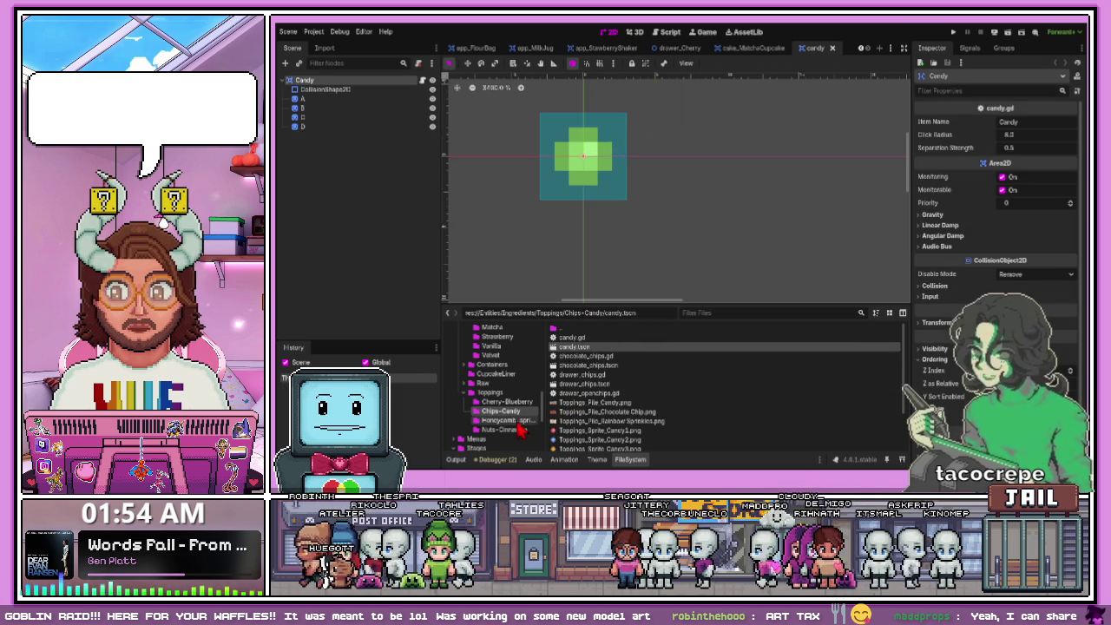
left_click(584, 384)
double_click(584, 386)
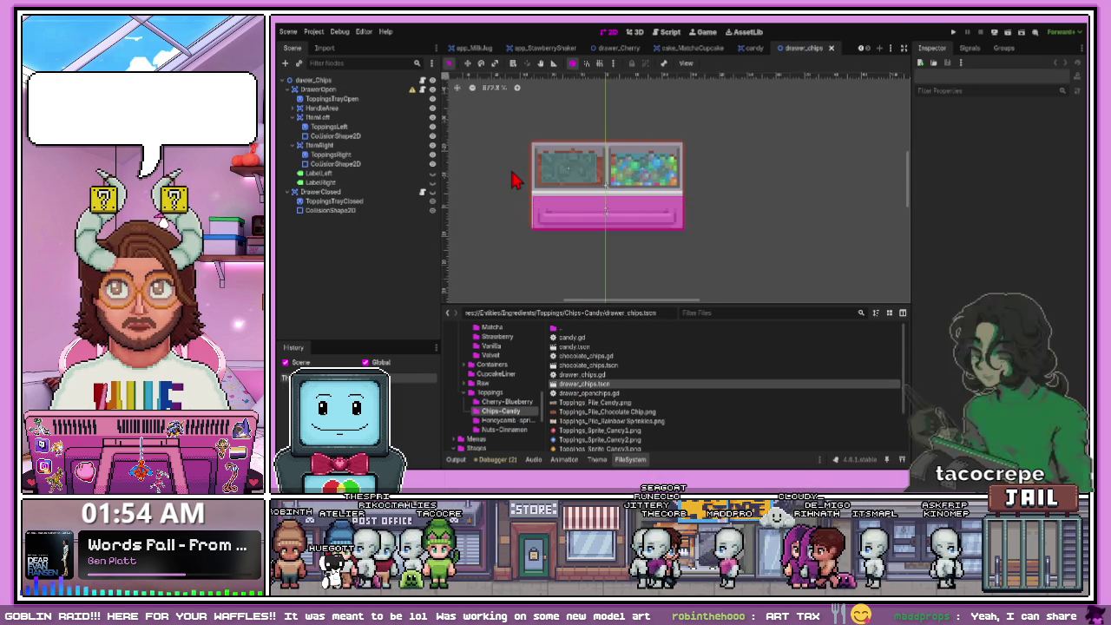
left_click(548, 189)
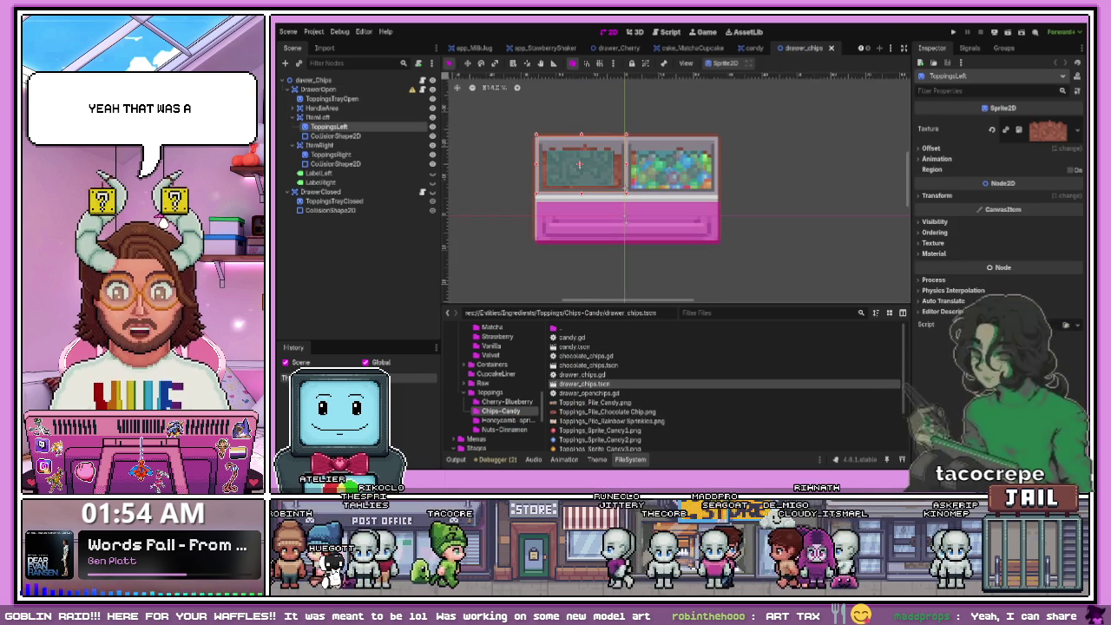
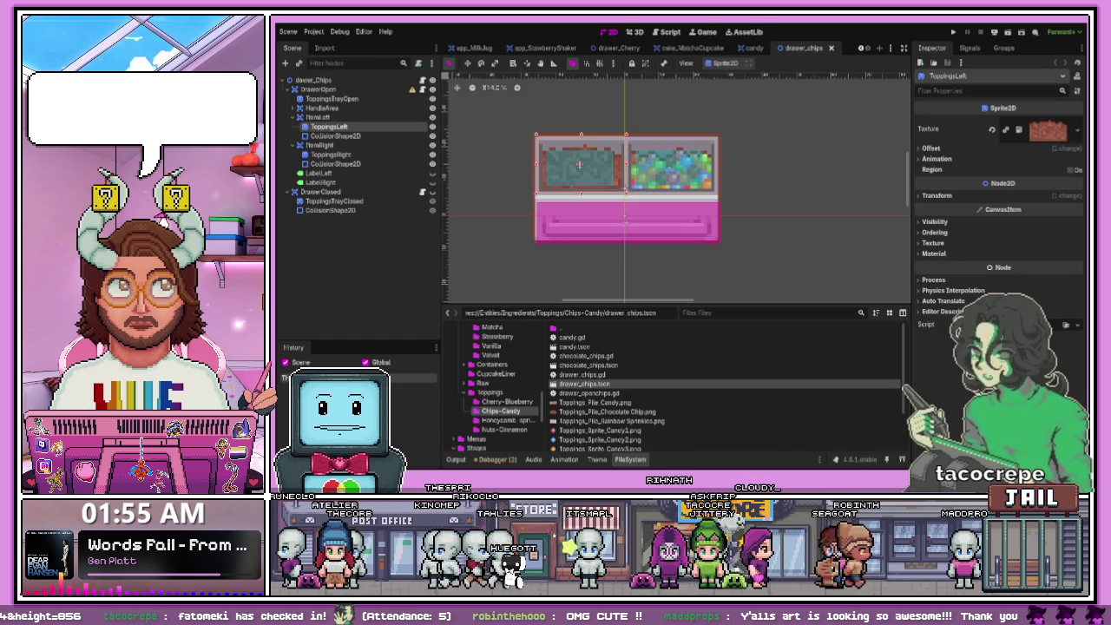
Select the left topping tray sprite and inspect its material settings
left_click(538, 182)
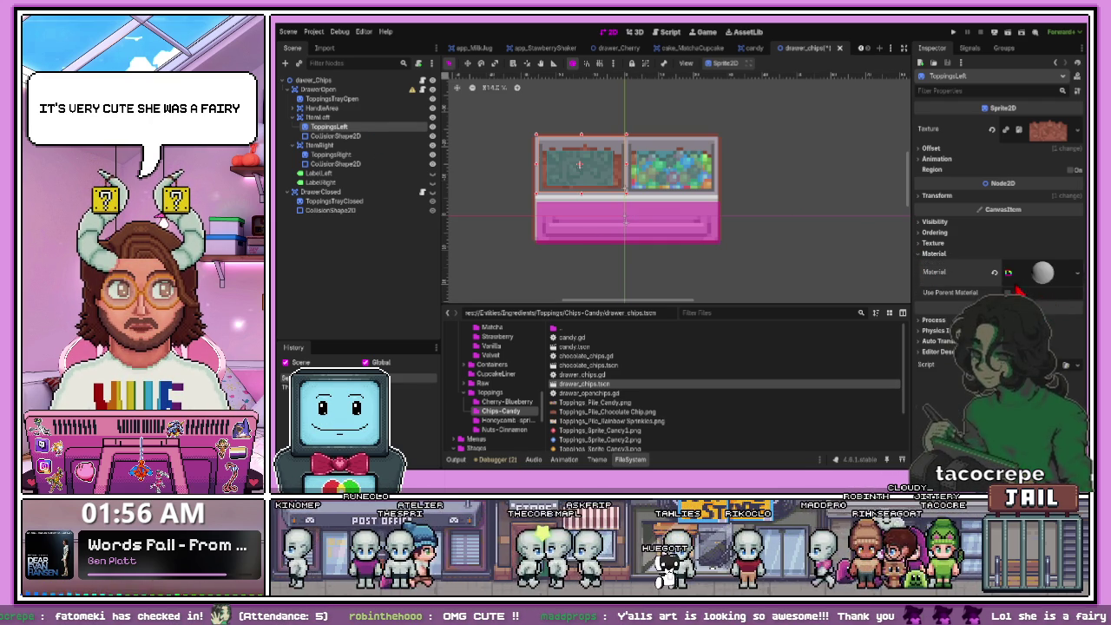
left_click(1039, 273)
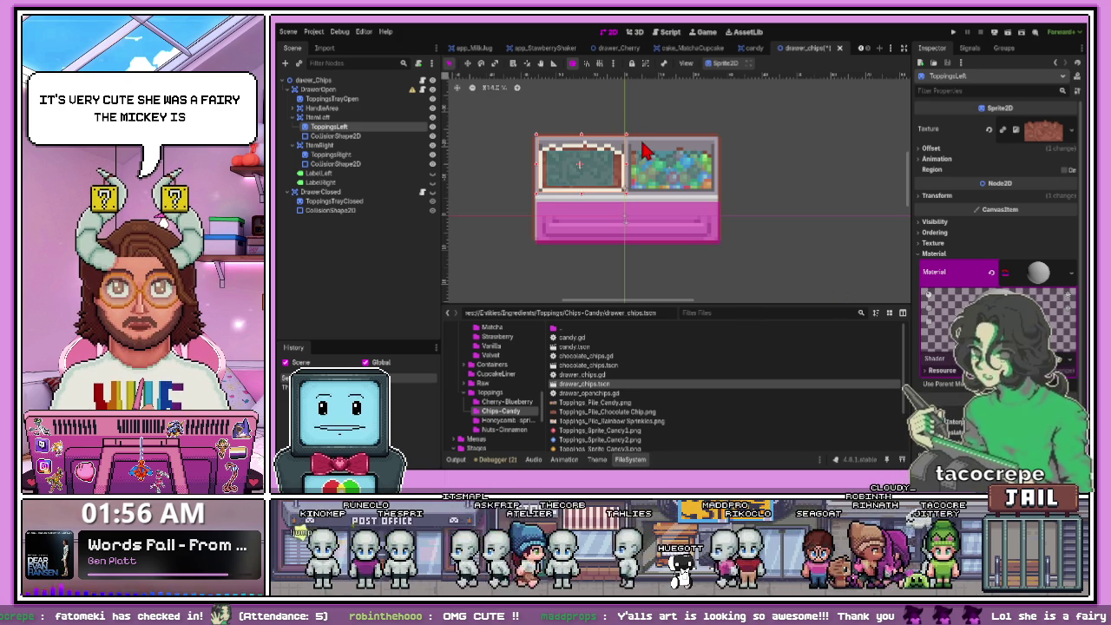
left_click(718, 265)
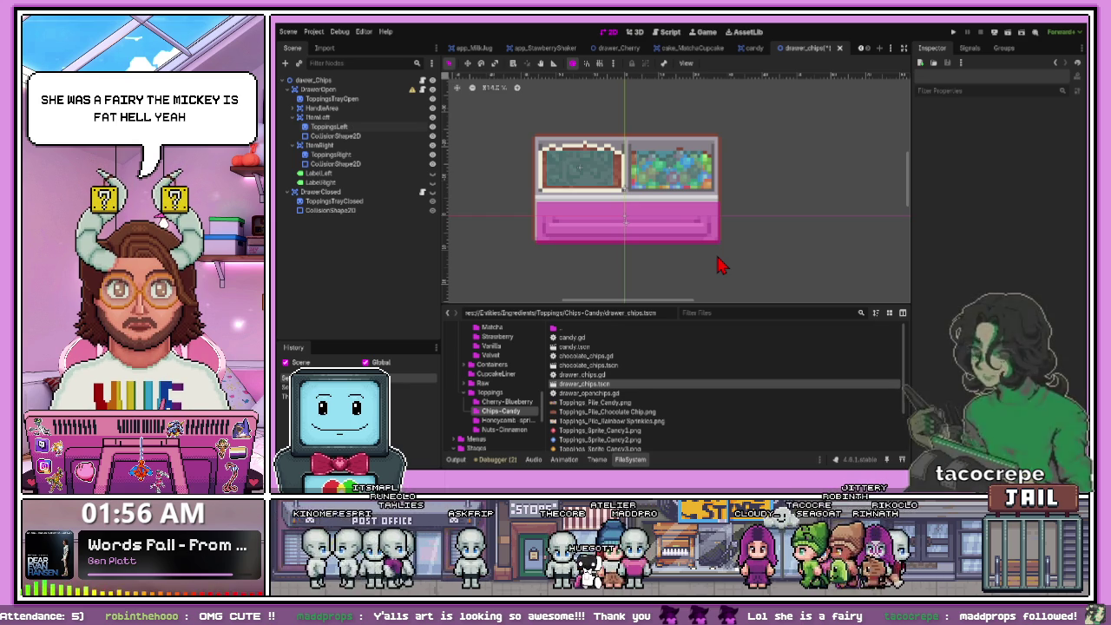
Create a new material in the right topping tray sprite's Material slot
scroll(629, 198, "up", 2)
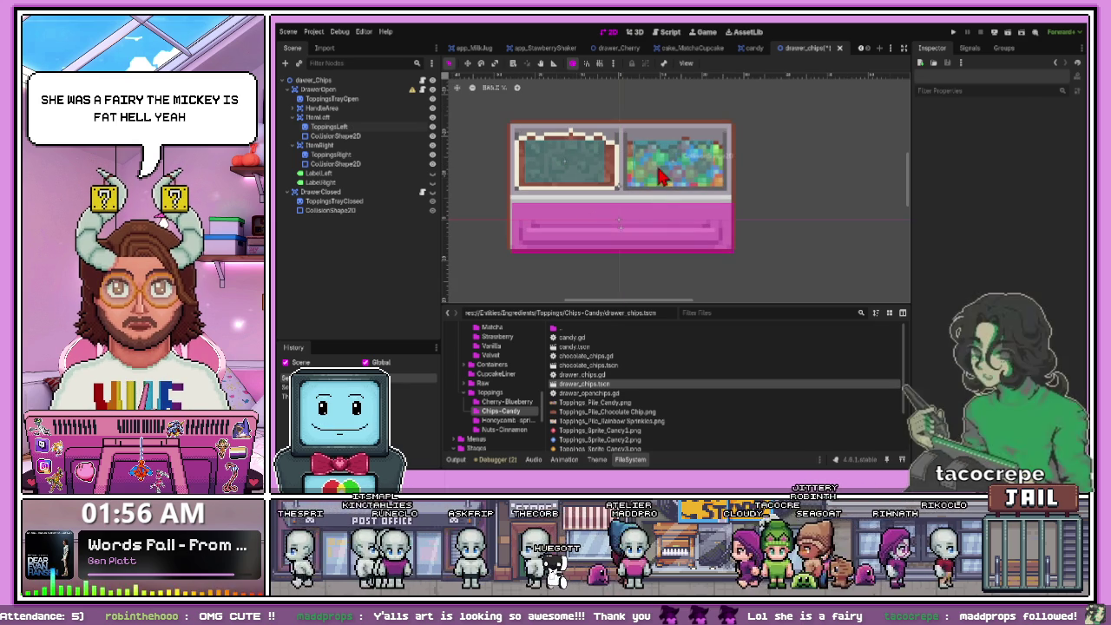
left_click(665, 169)
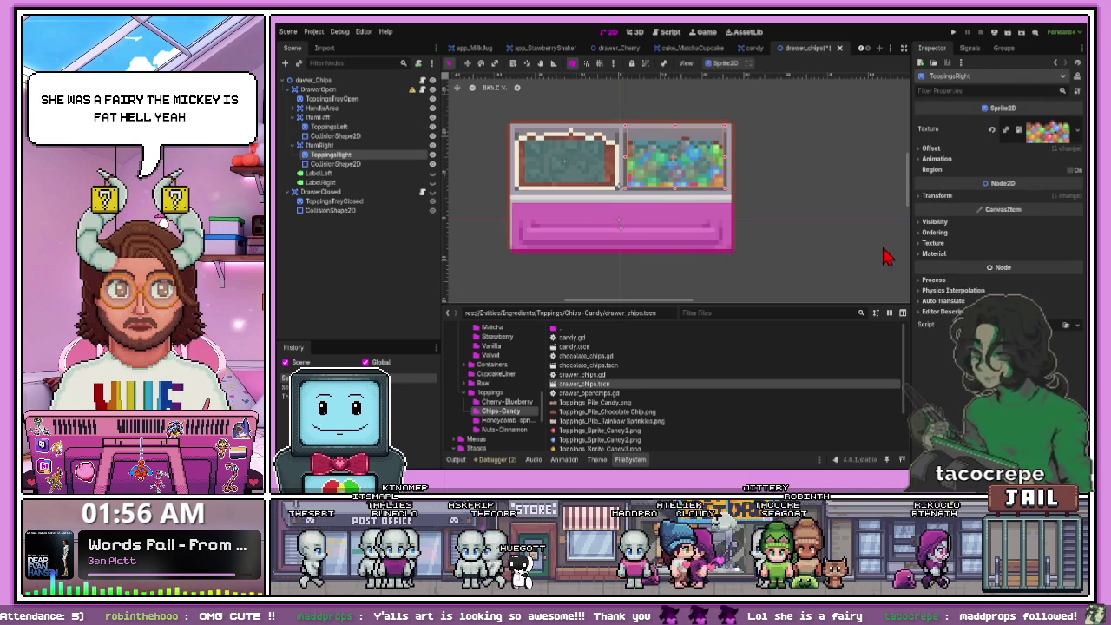
left_click(934, 253)
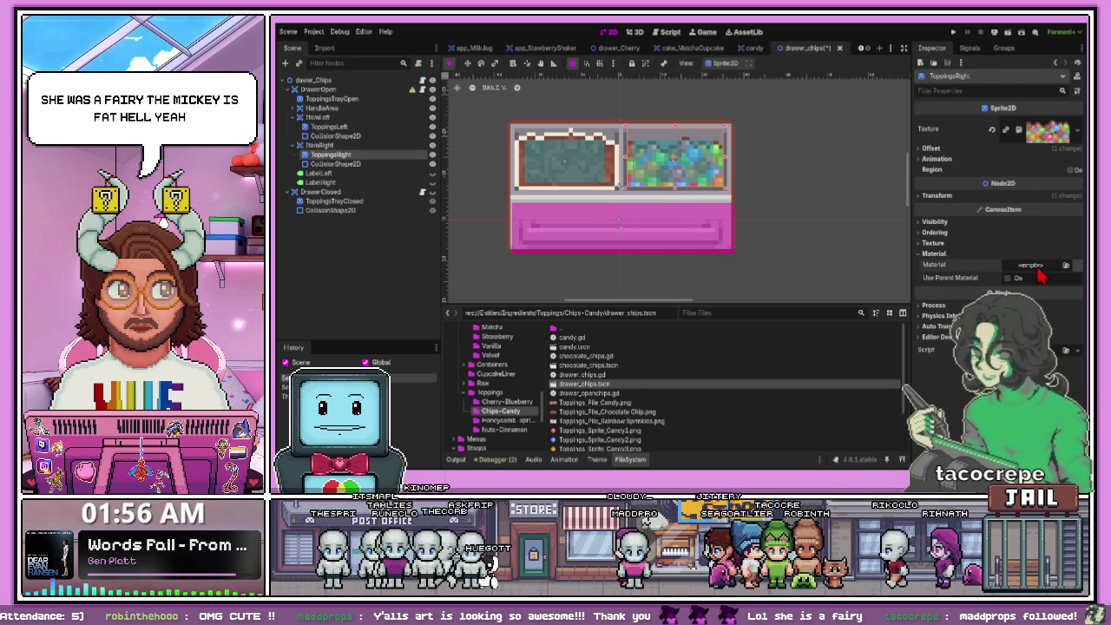
left_click(1007, 276)
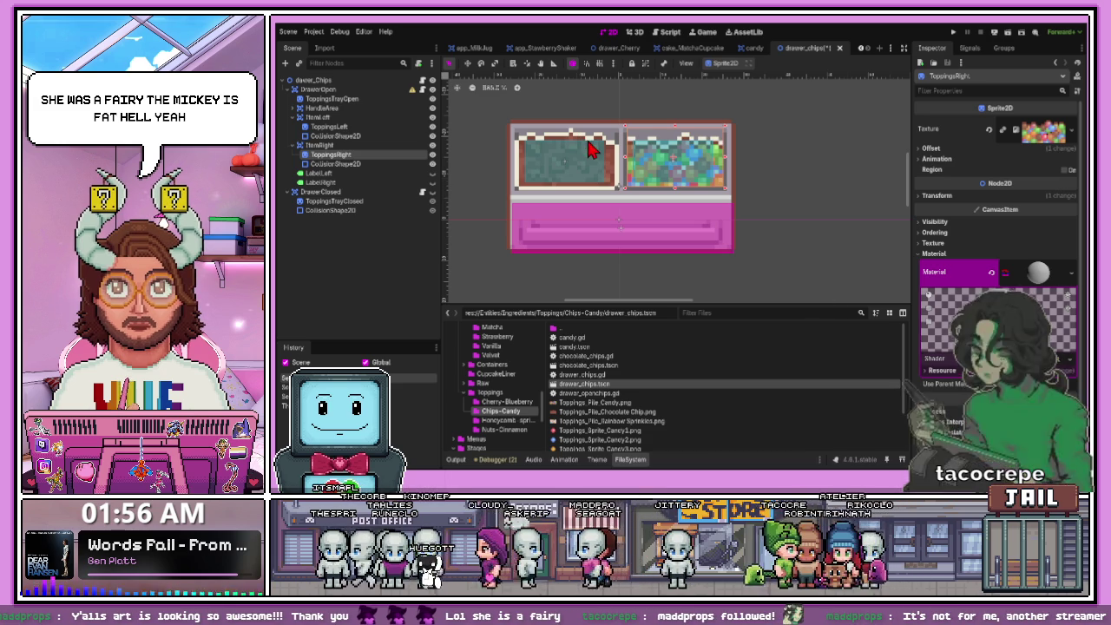
left_click(791, 222)
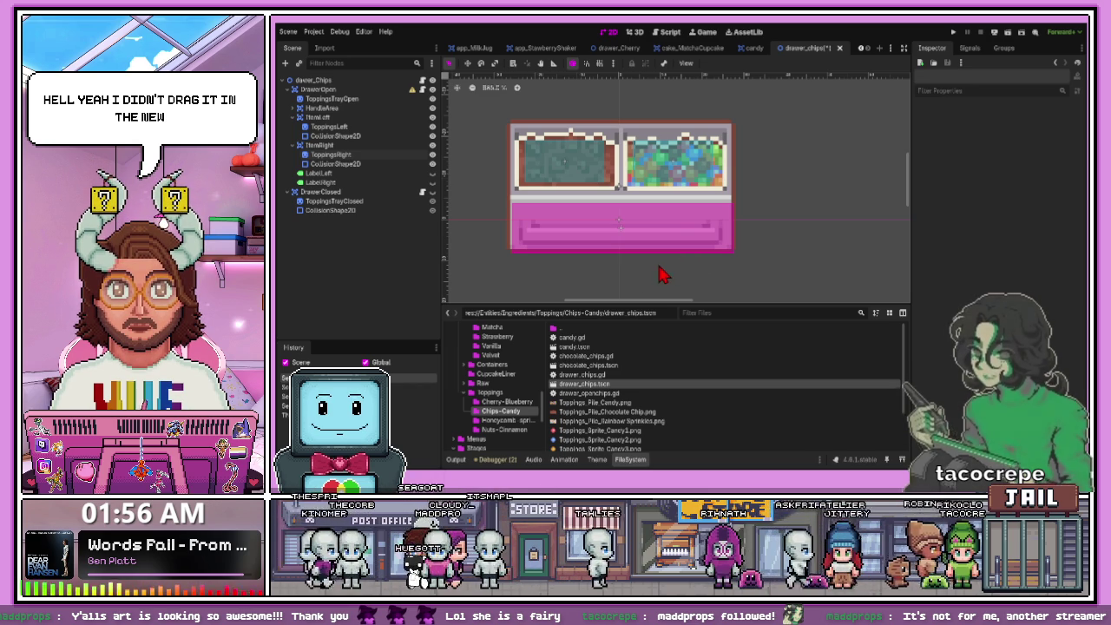
left_click(636, 253)
Expand HandleArea to show its collision shape, then switch to the web browser
left_click(495, 178)
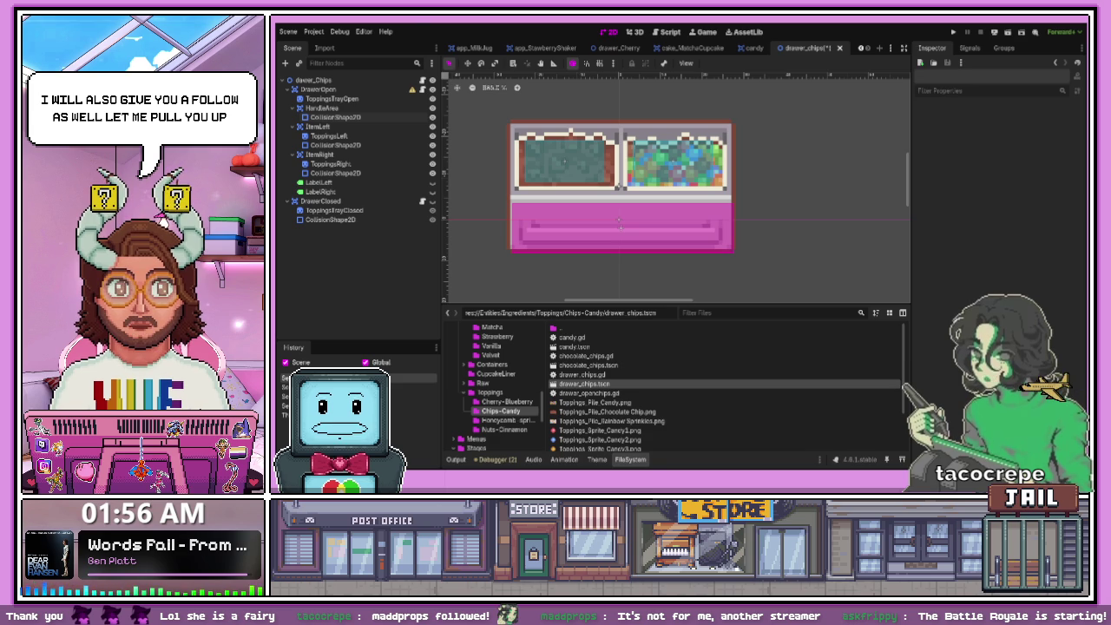
key("alt+Tab")
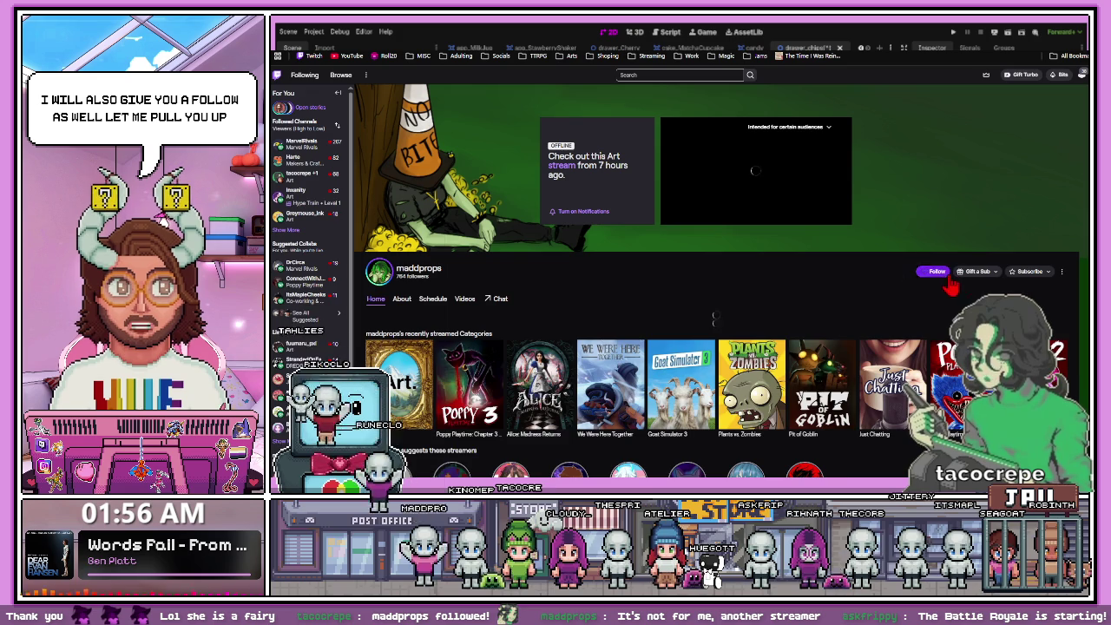
Follow the channel on the Twitch page and Alt+Tab back to Godot
left_click(933, 271)
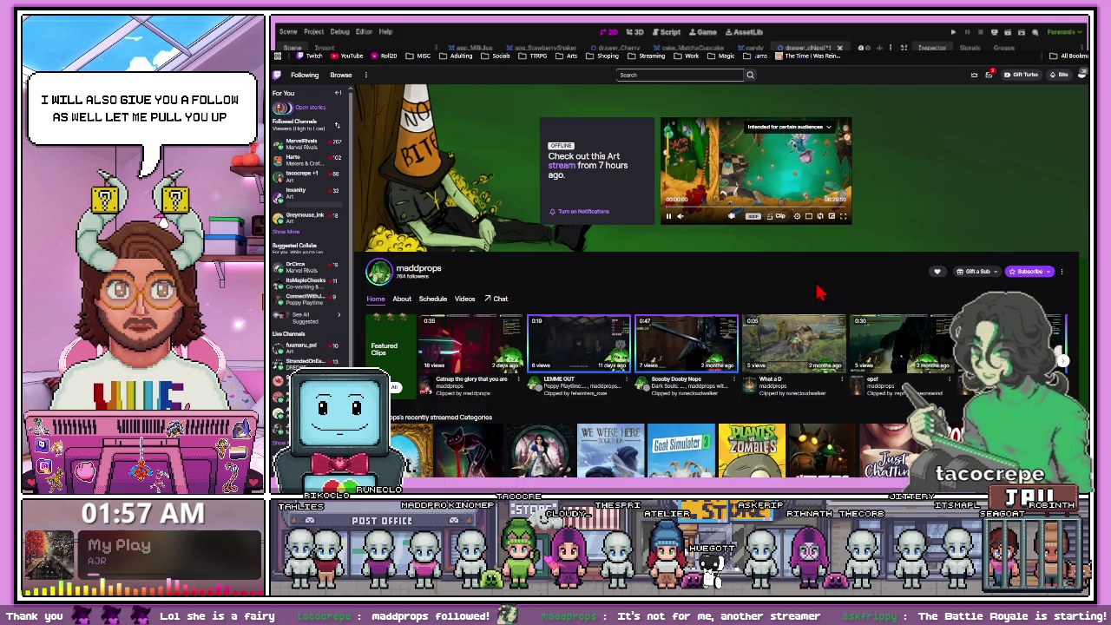
scroll(781, 324, "down", 2)
scroll(781, 325, "up", 1)
scroll(781, 324, "up", 1)
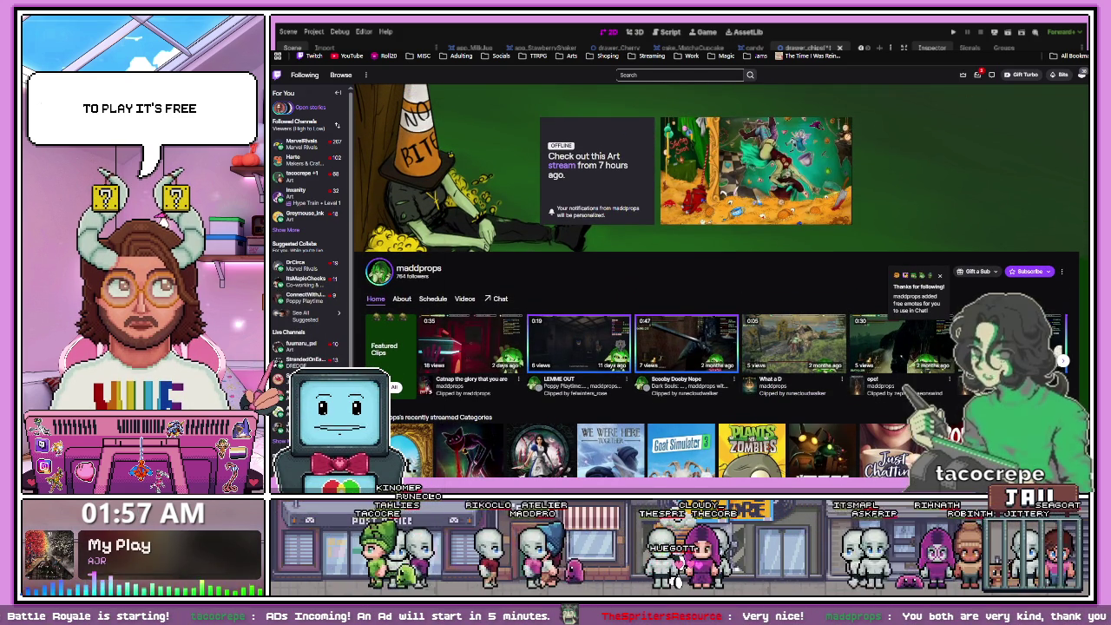
key("alt+Tab")
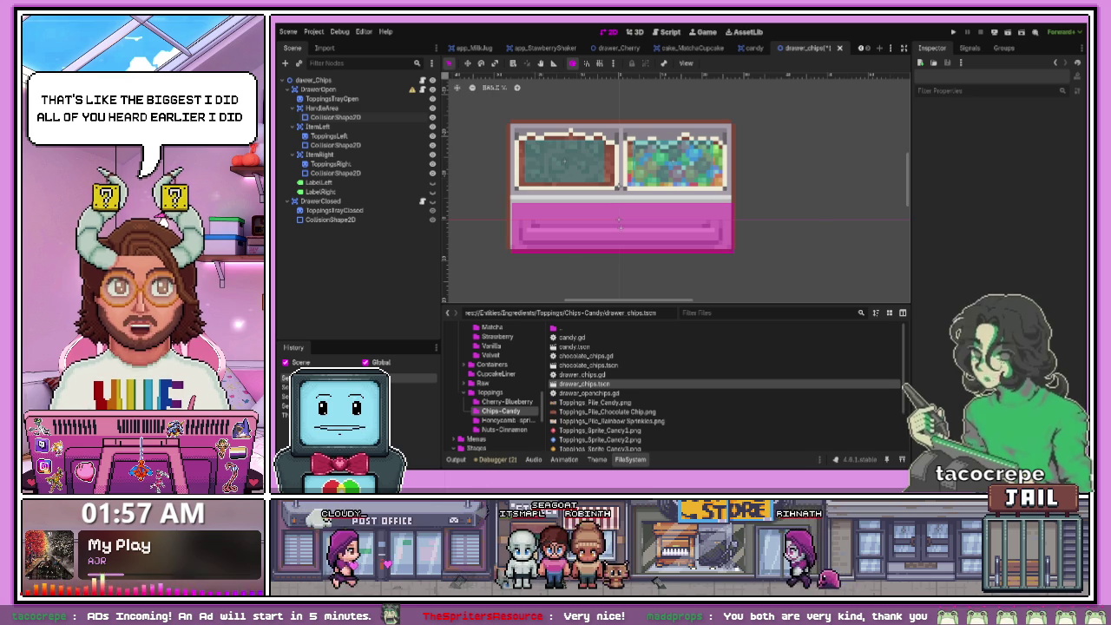
Save drawer_chips.tscn with Ctrl+S
key("ctrl+s")
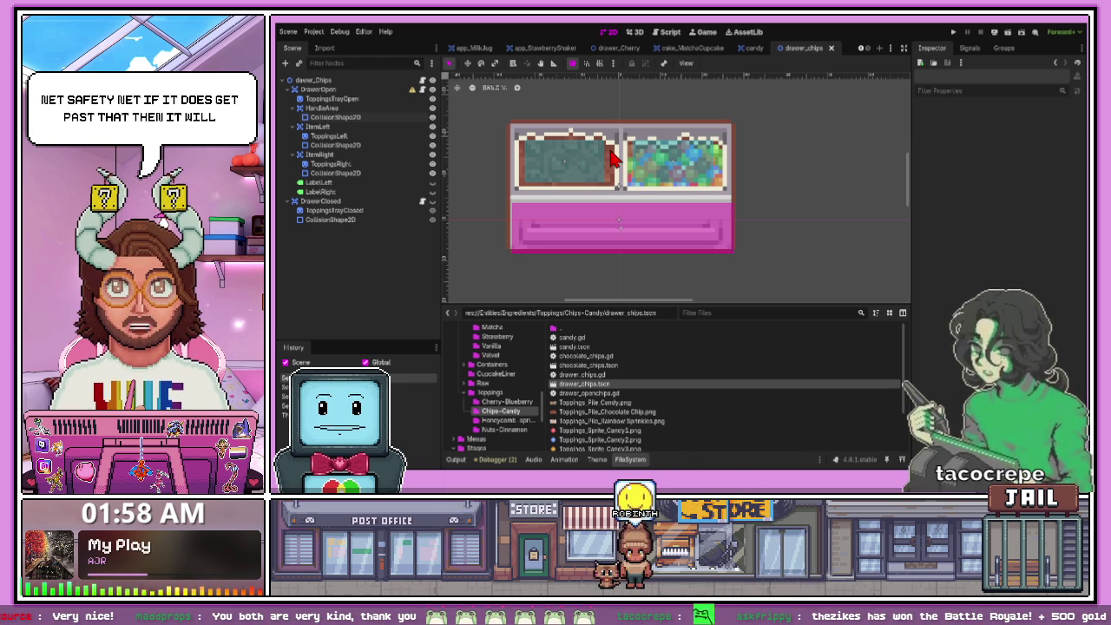
scroll(744, 187, "up", 2)
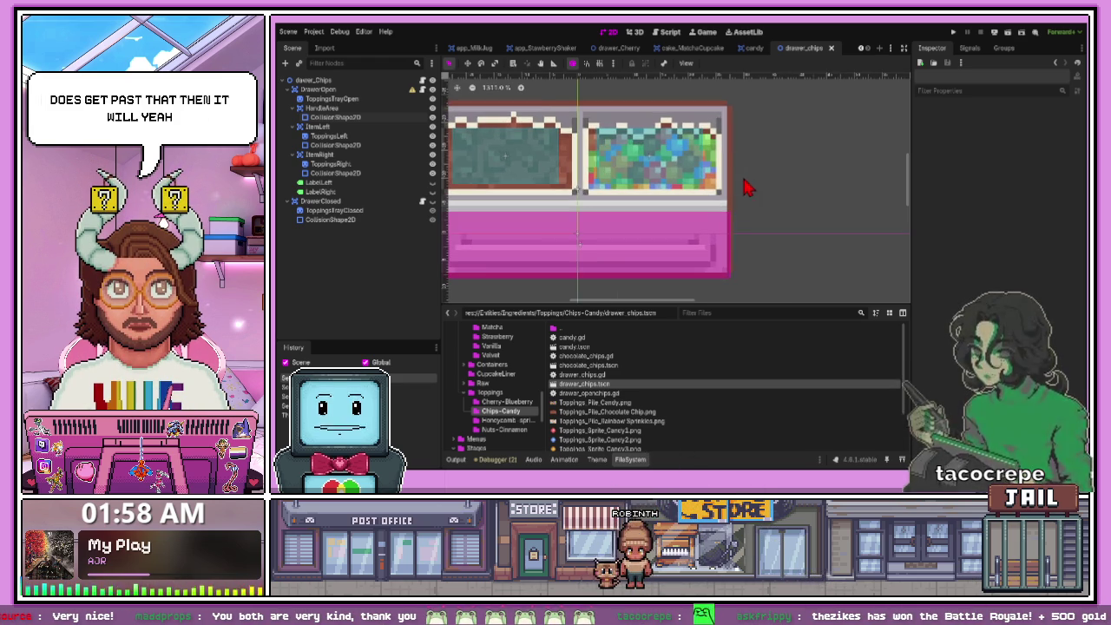
Paste a Cherries name label under both the left and right item nodes
scroll(694, 212, "down", 2)
left_click(375, 128)
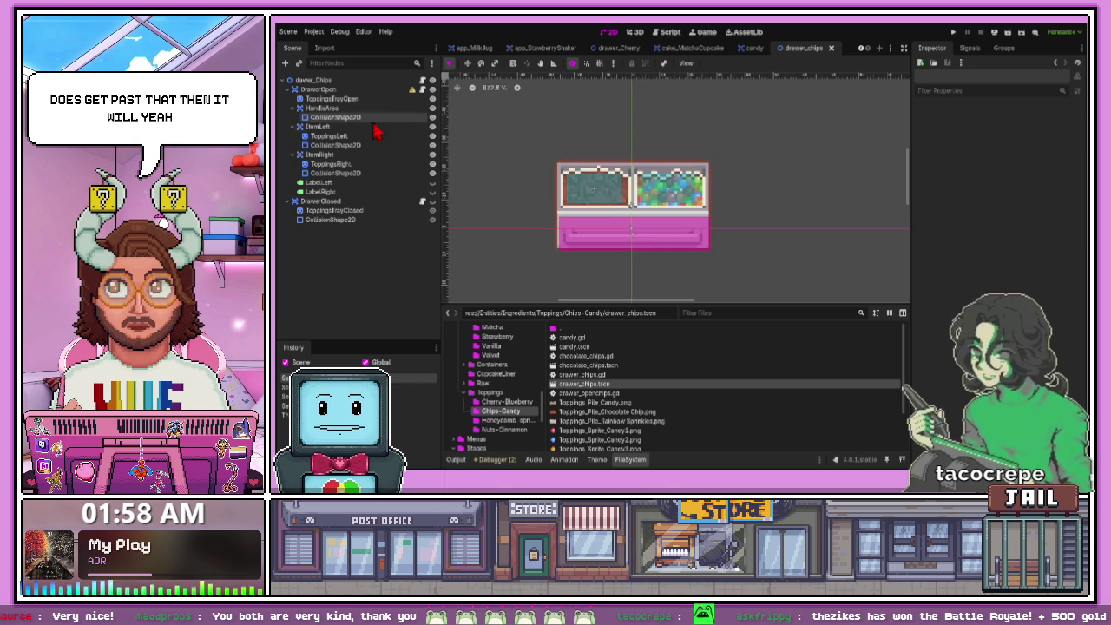
key("ctrl+v")
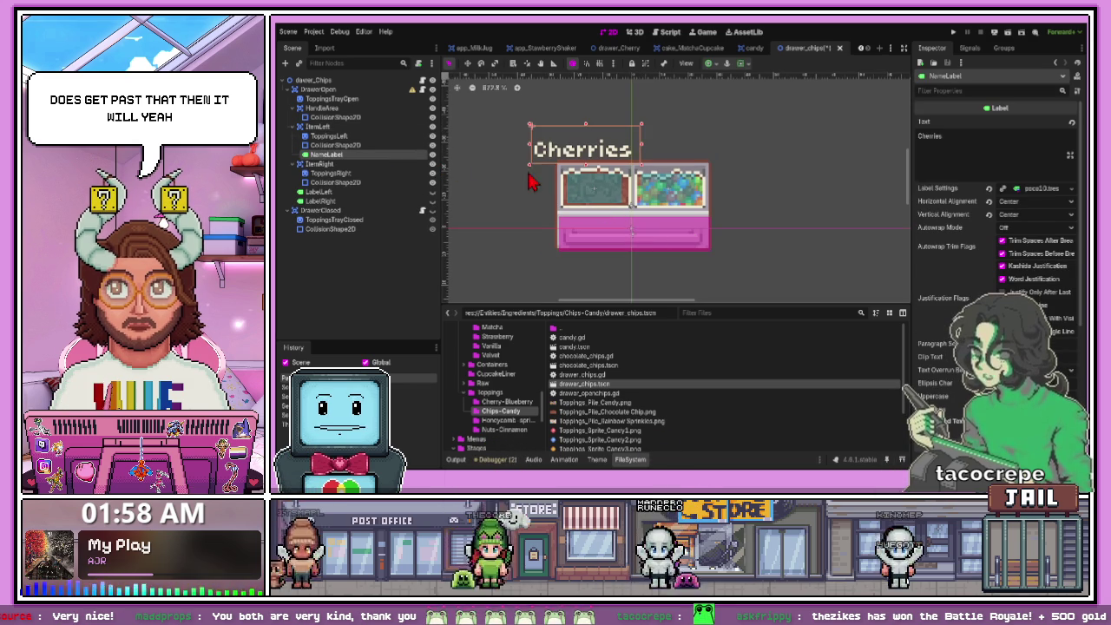
left_click(364, 163)
key("ctrl+v")
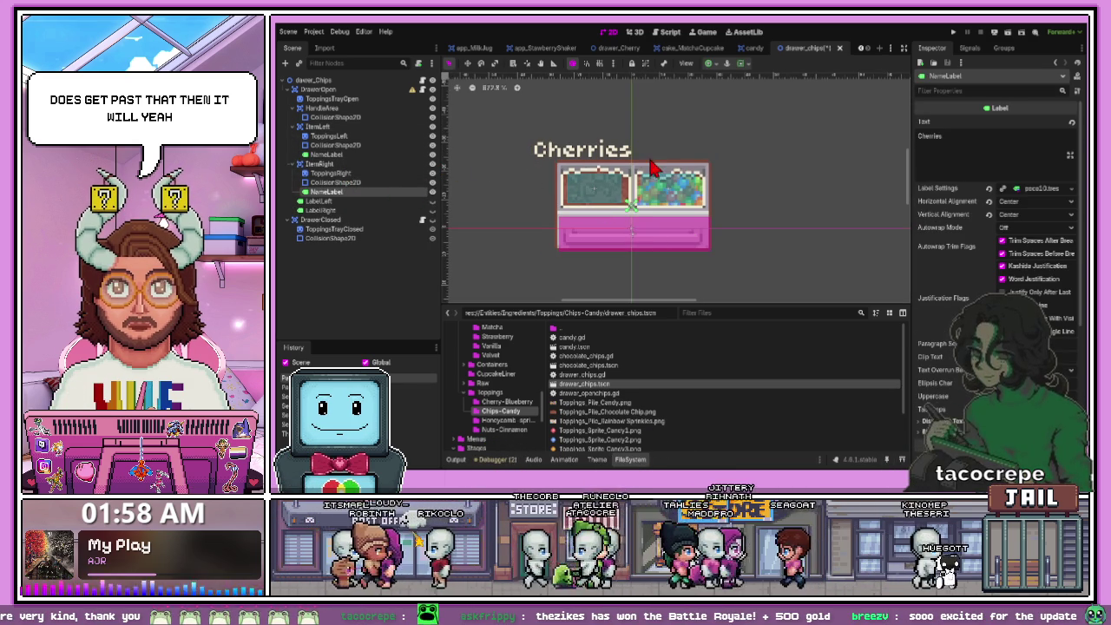
Move the new right Cherries label up above the right tray
scroll(660, 188, "down", 5)
mouse_move(655, 295)
left_mouse_down()
mouse_move(652, 250)
mouse_move(677, 154)
left_mouse_up()
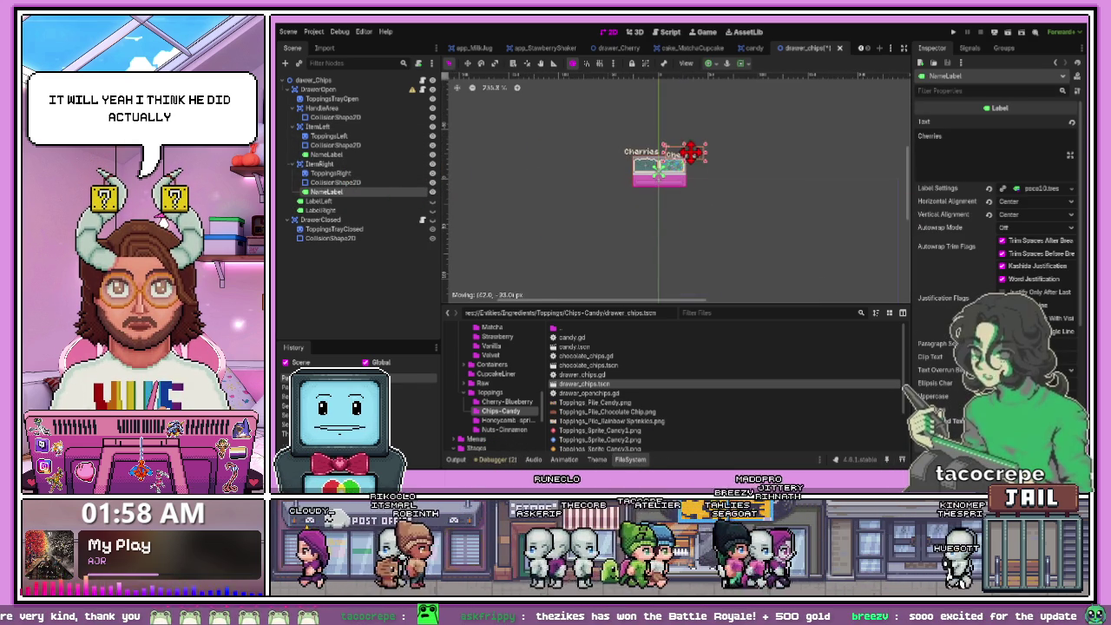
scroll(675, 152, "up", 8)
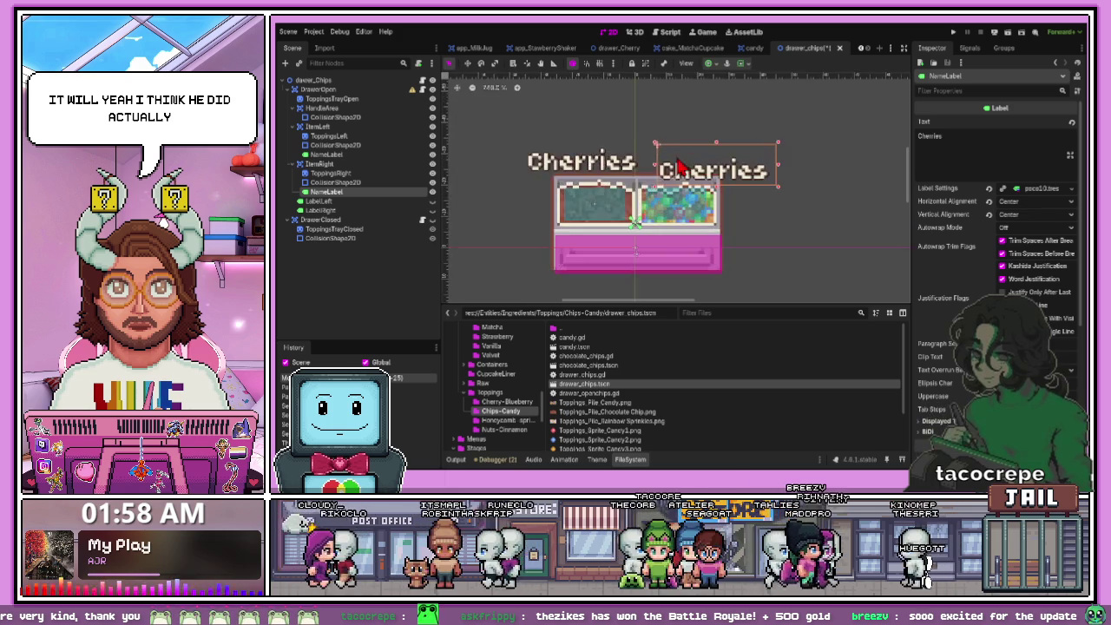
left_click_drag(655, 155, 644, 157)
Shift the left Cherries label slightly to sit above the left tray
left_click(597, 164)
scroll(599, 165, "down", 3)
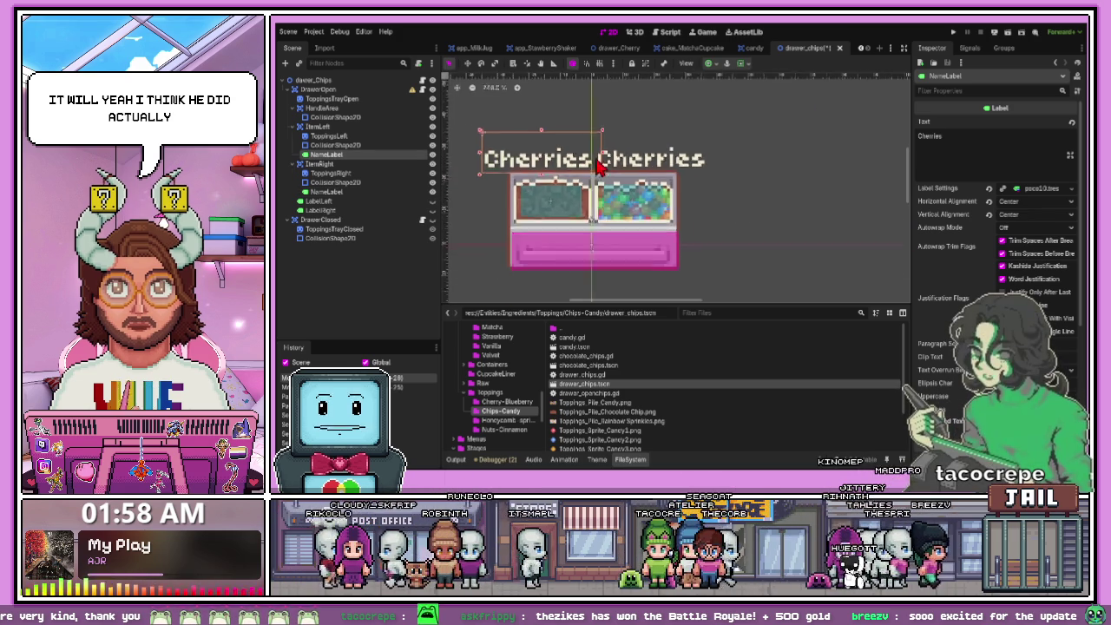
scroll(599, 165, "up", 2)
mouse_move(579, 165)
left_mouse_down()
mouse_move(560, 154)
mouse_move(595, 164)
left_mouse_up()
scroll(727, 205, "down", 3)
left_click(727, 205)
left_click(612, 161)
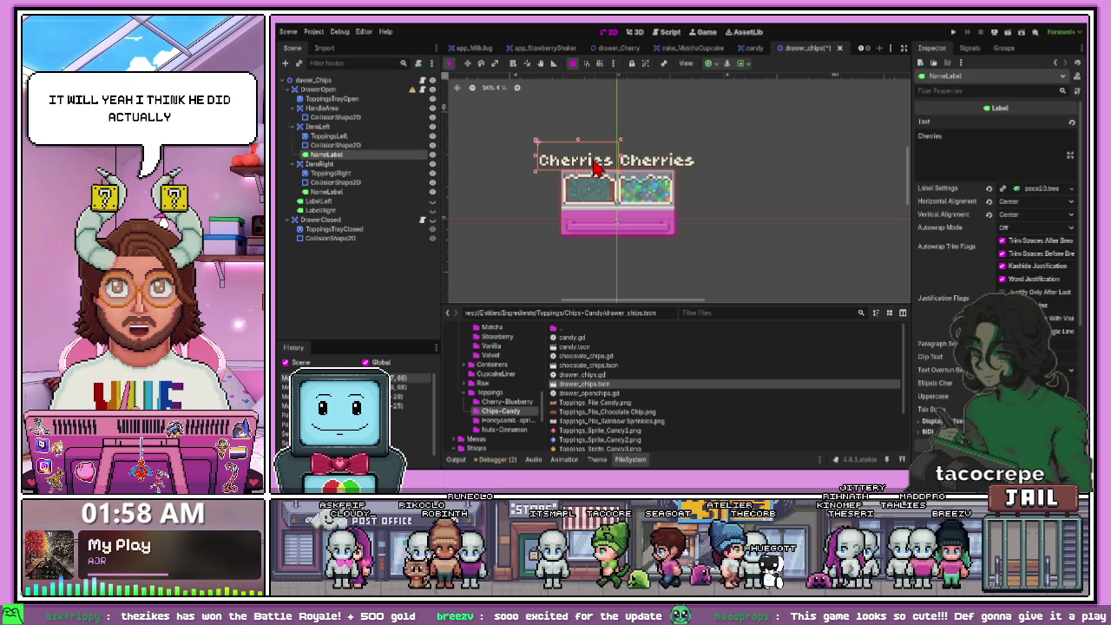
Nudge the right Cherries label slightly right and save the scene
left_click(655, 169)
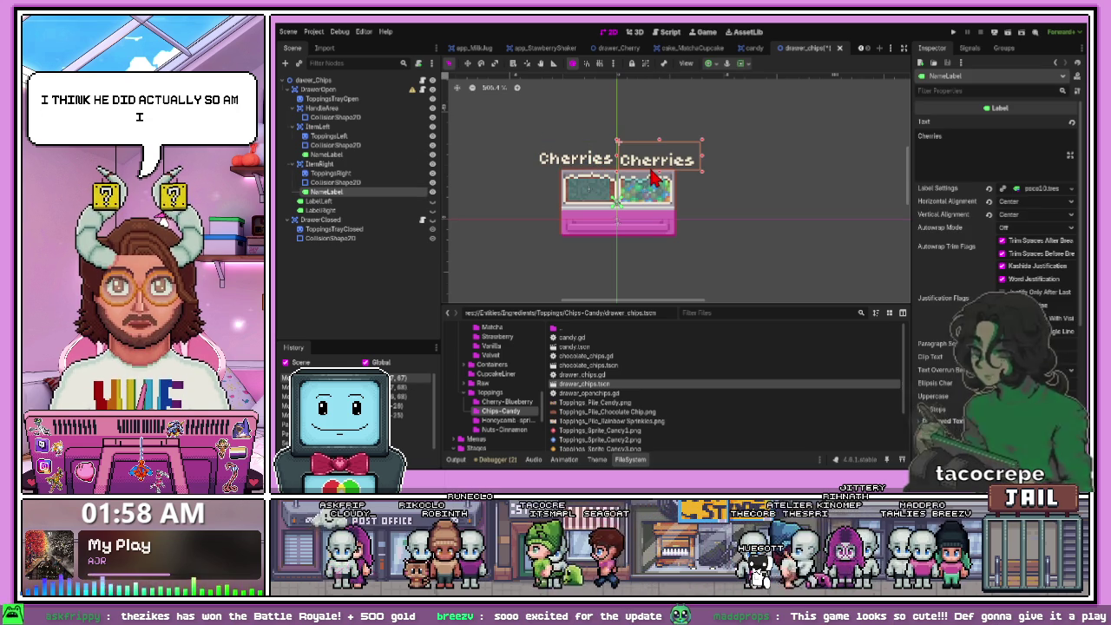
left_click(756, 203)
scroll(621, 161, "up", 4)
left_click_drag(642, 159, 644, 154)
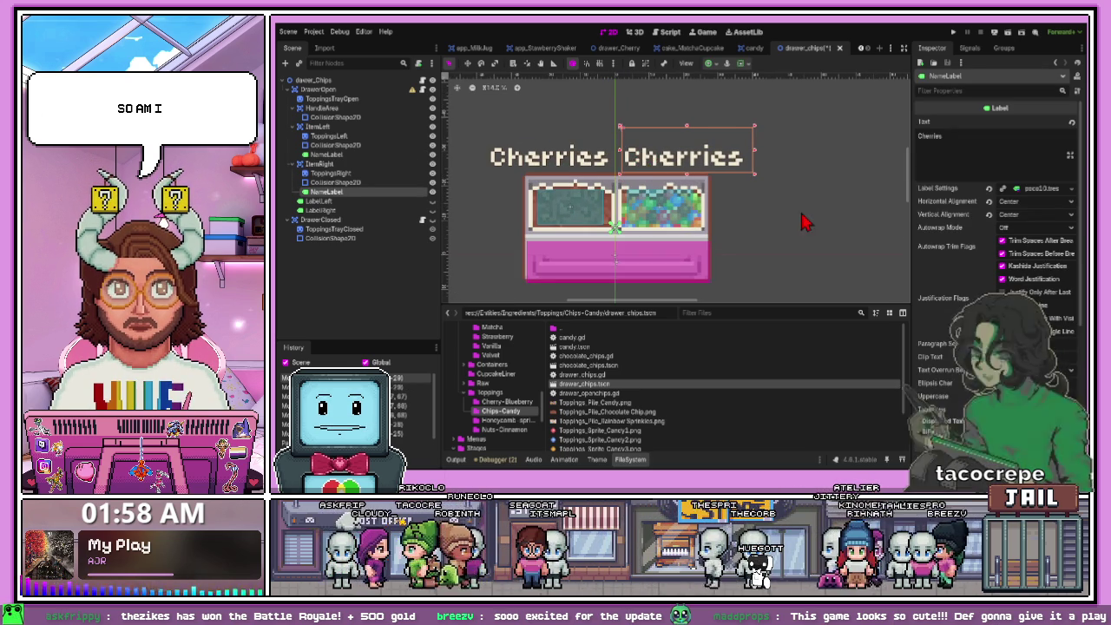
left_click(801, 220)
scroll(764, 236, "down", 5)
key("ctrl+s")
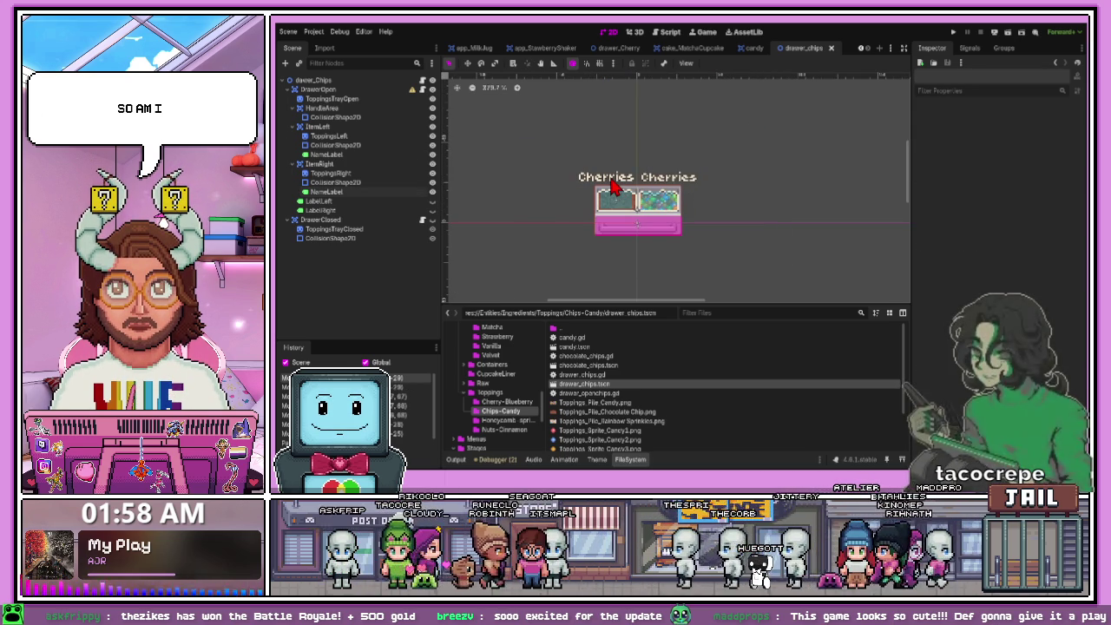
Reselect the left Cherries label to check its placement
left_click(611, 187)
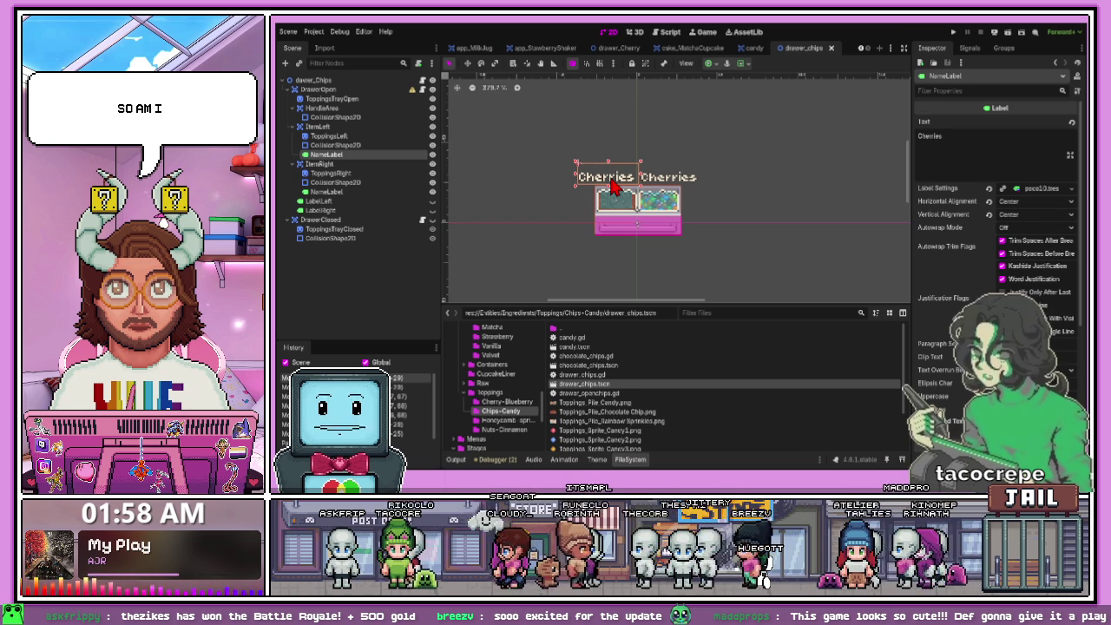
scroll(611, 167, "up", 2)
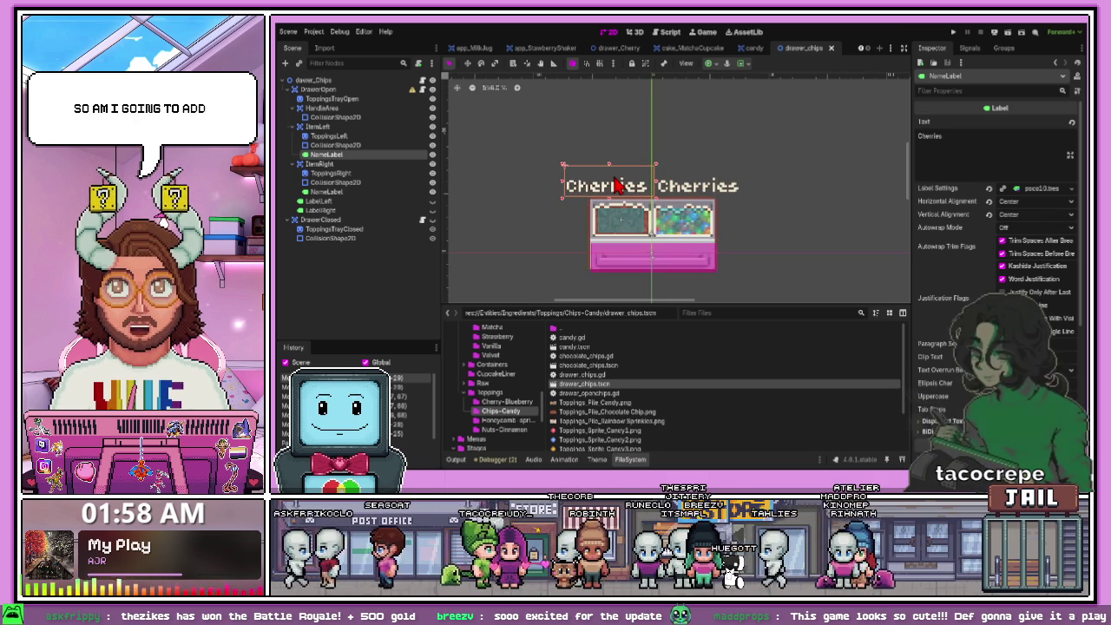
scroll(613, 191, "up", 2)
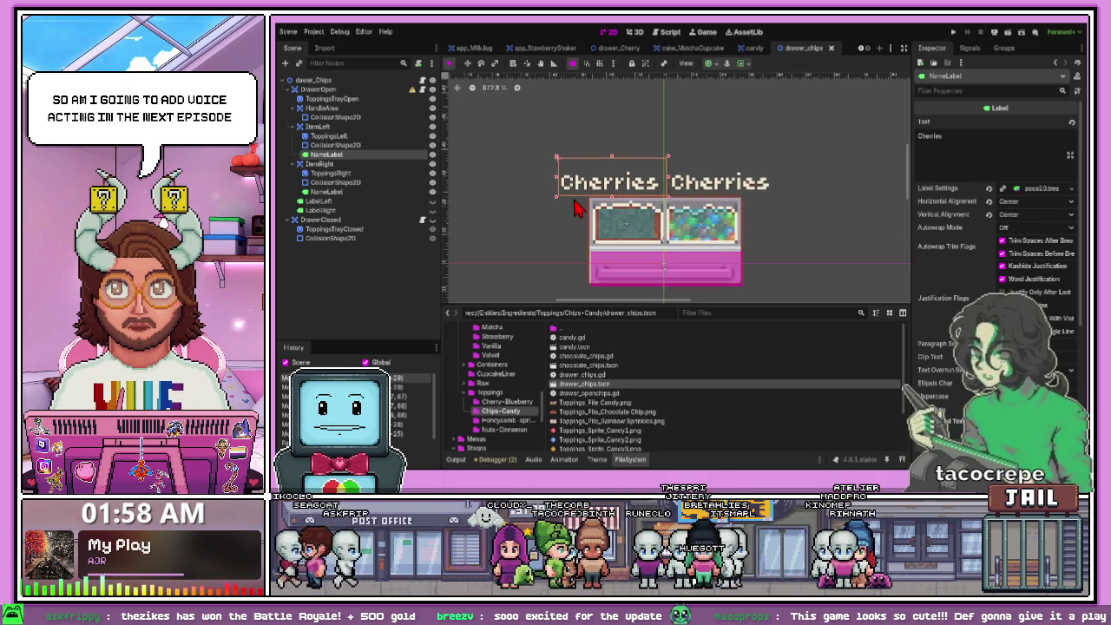
left_click(575, 208)
scroll(579, 191, "up", 1)
left_click(582, 192)
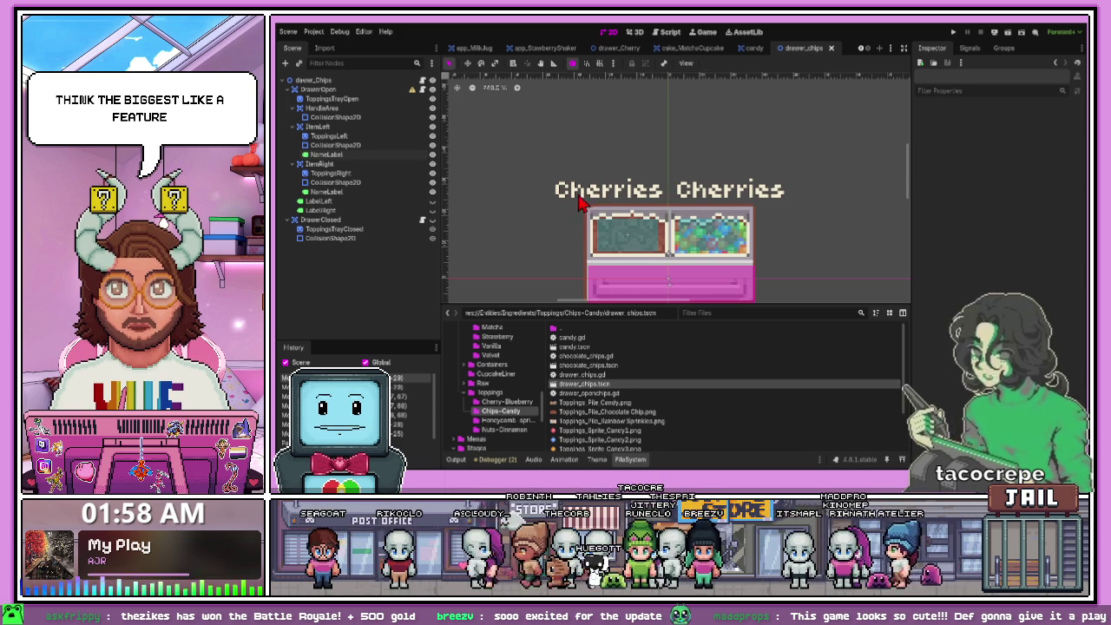
scroll(583, 210, "up", 2)
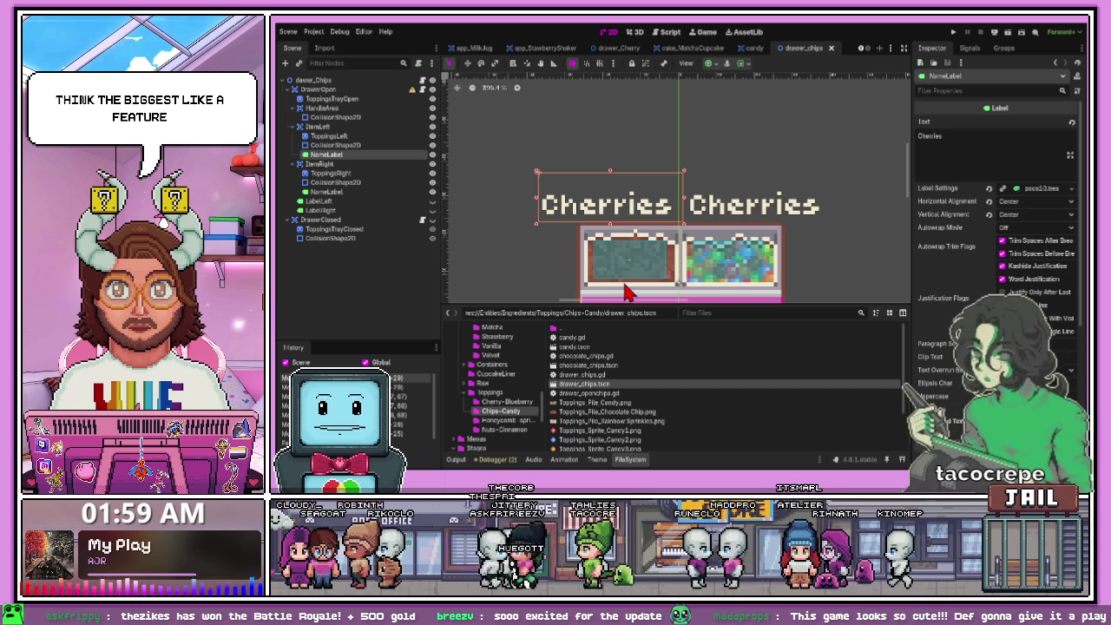
scroll(607, 269, "down", 1)
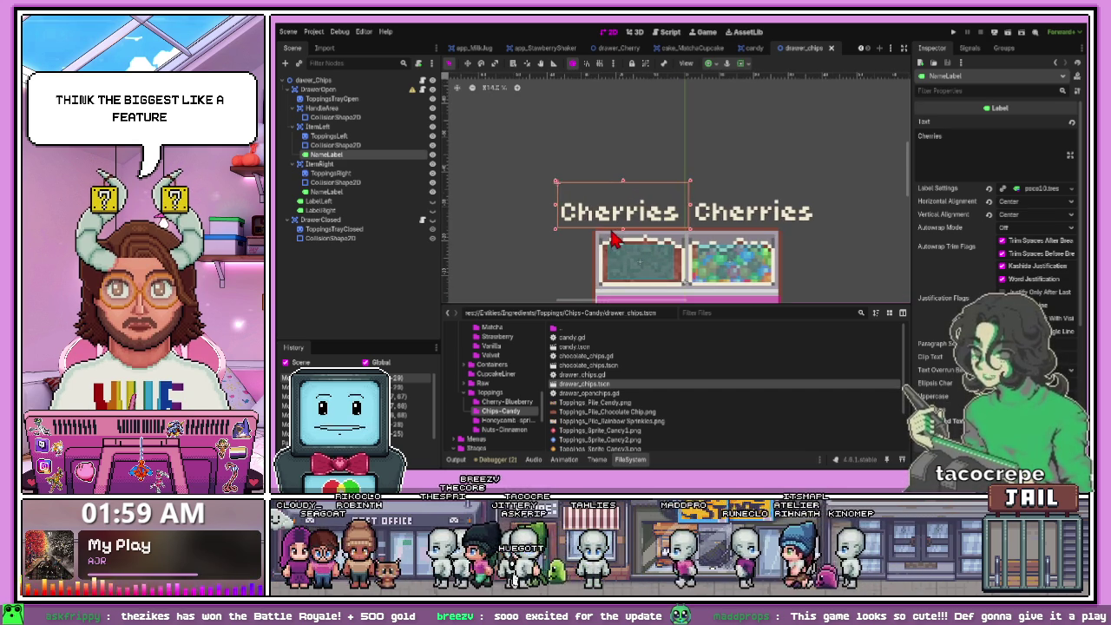
left_click(584, 254)
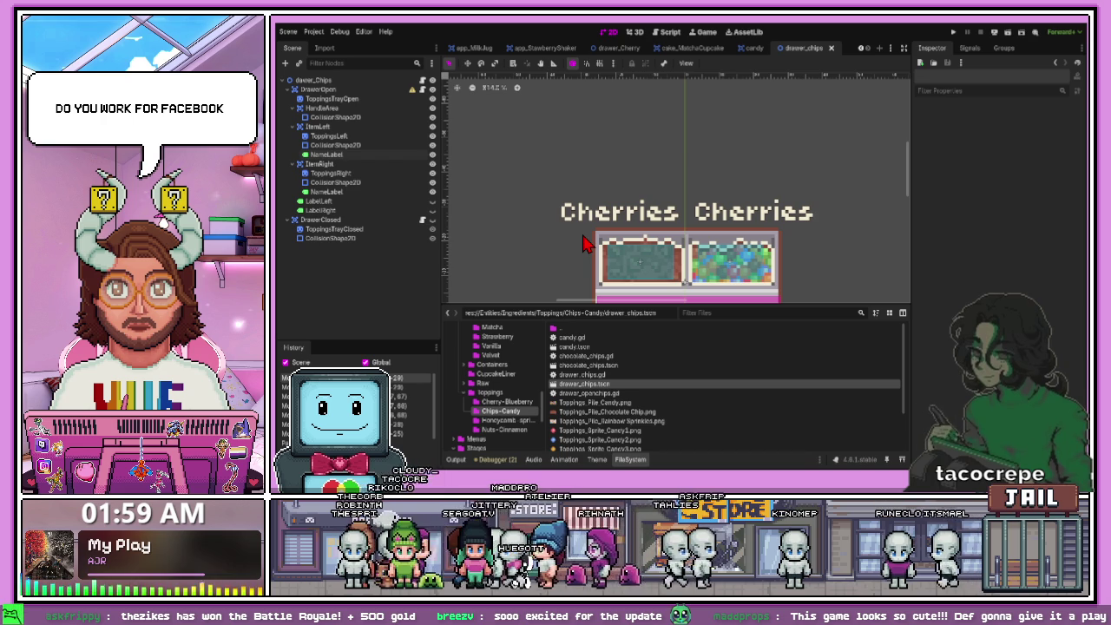
left_click(596, 225)
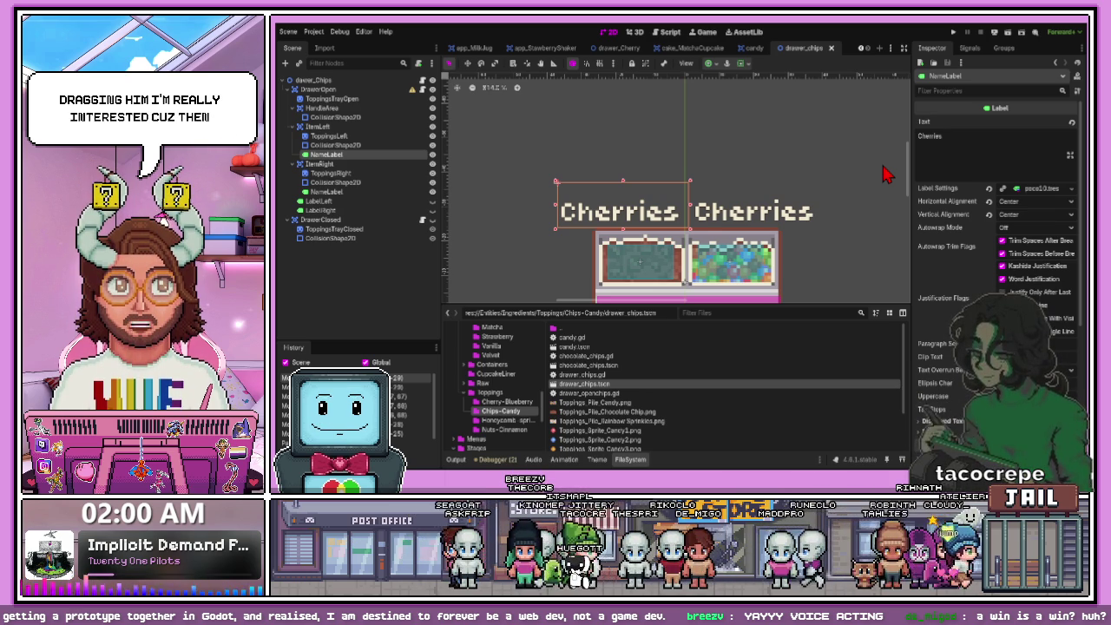
scroll(807, 200, "down", 2)
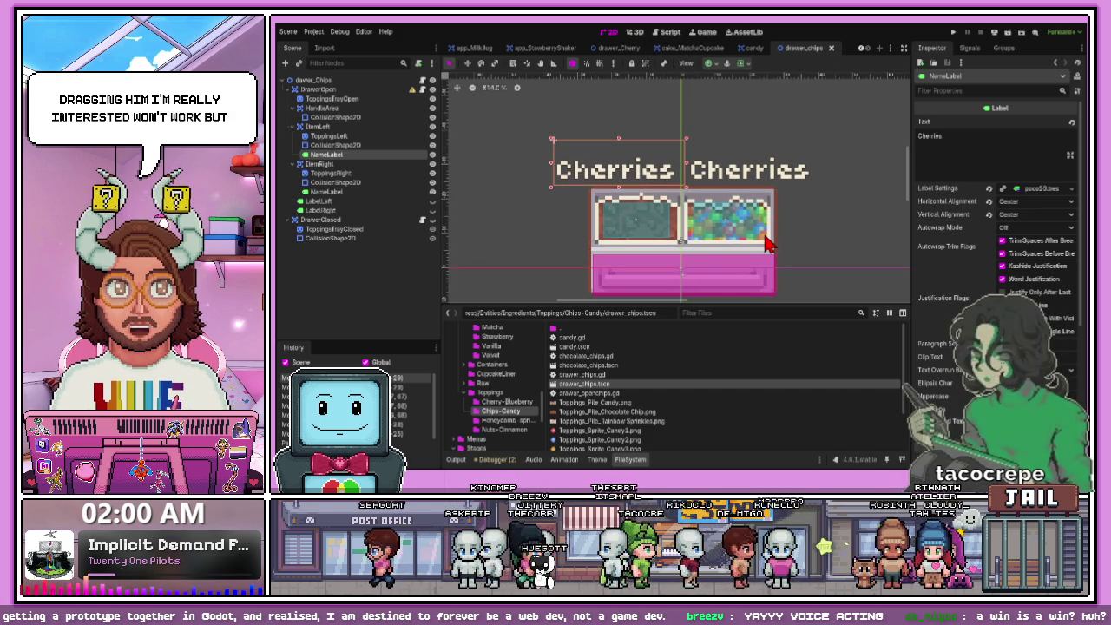
Change the left label's text from Cherries to 'Chips'
left_click(806, 255)
scroll(690, 249, "up", 1)
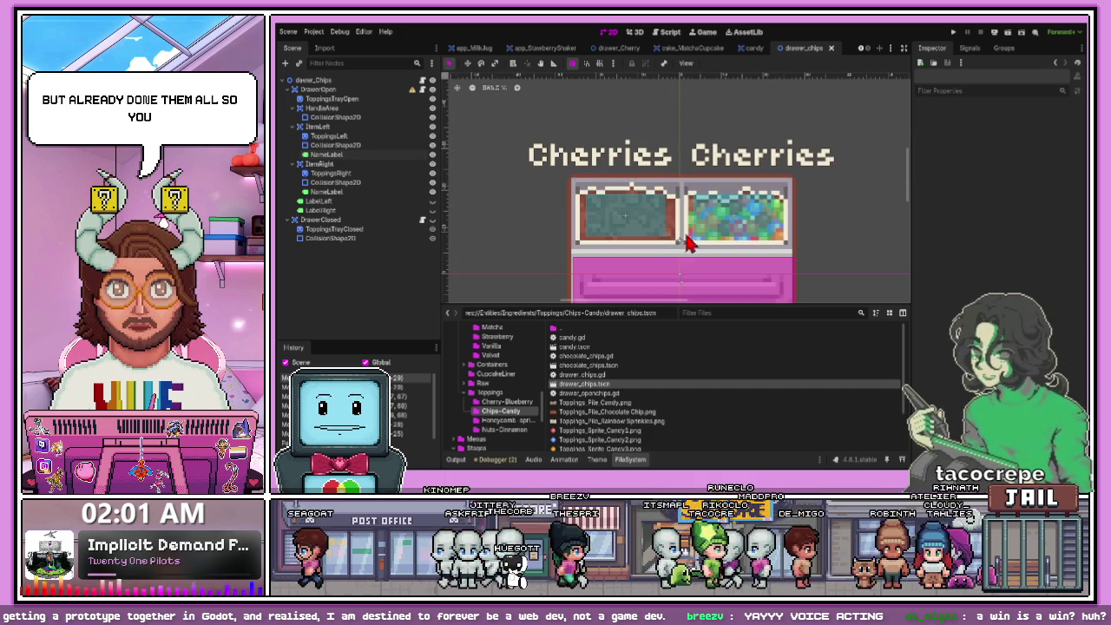
left_click(655, 169)
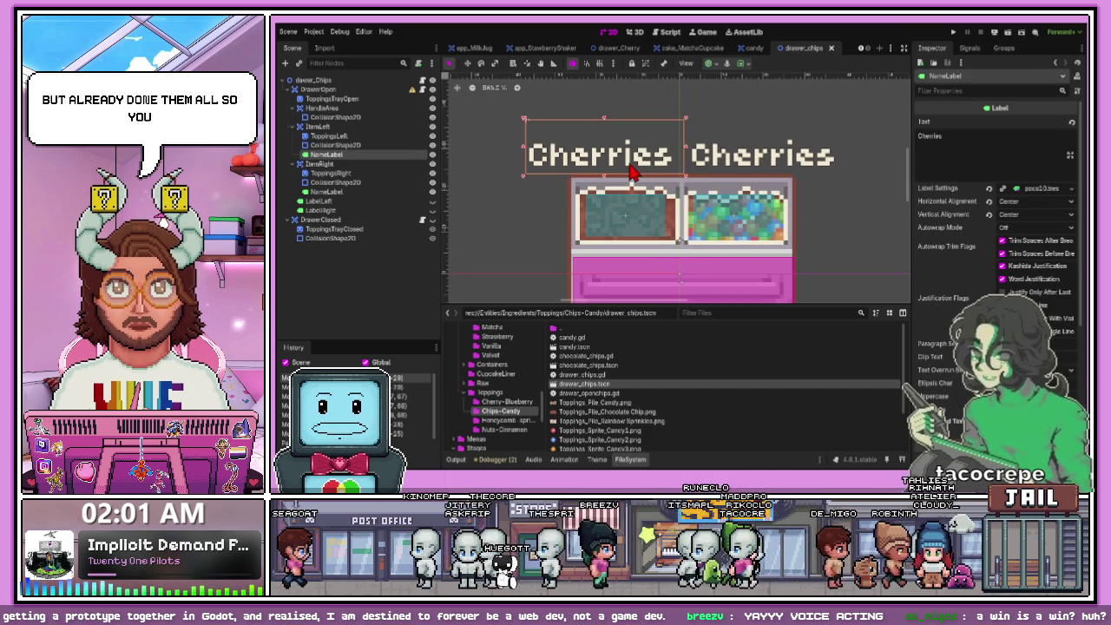
double_click(927, 136)
type("Chi")
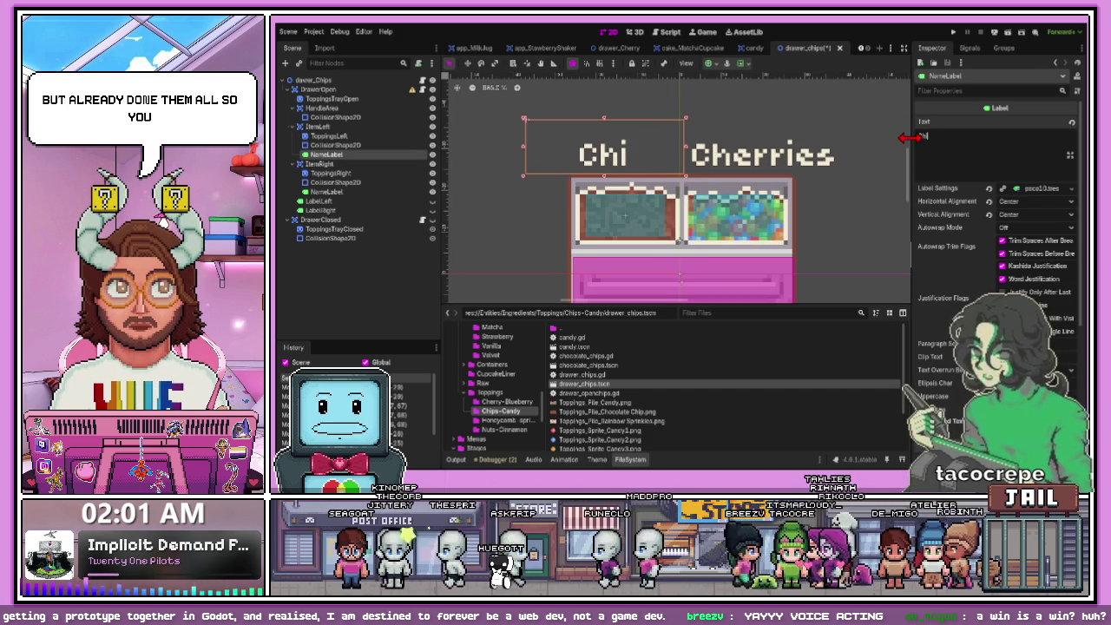
key("BackSpace")
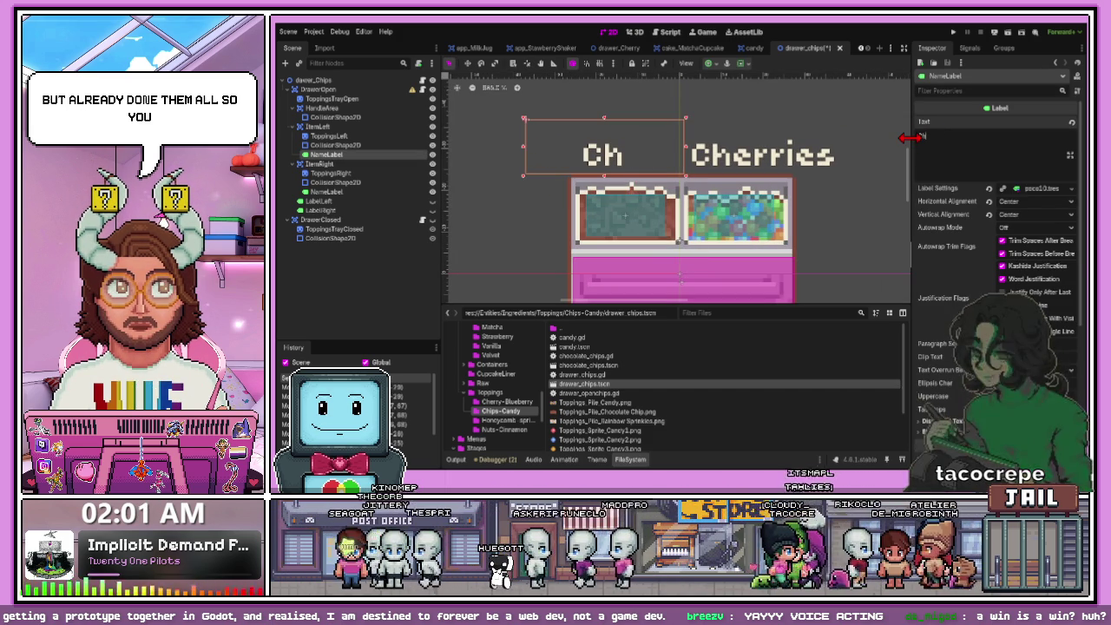
type("hip")
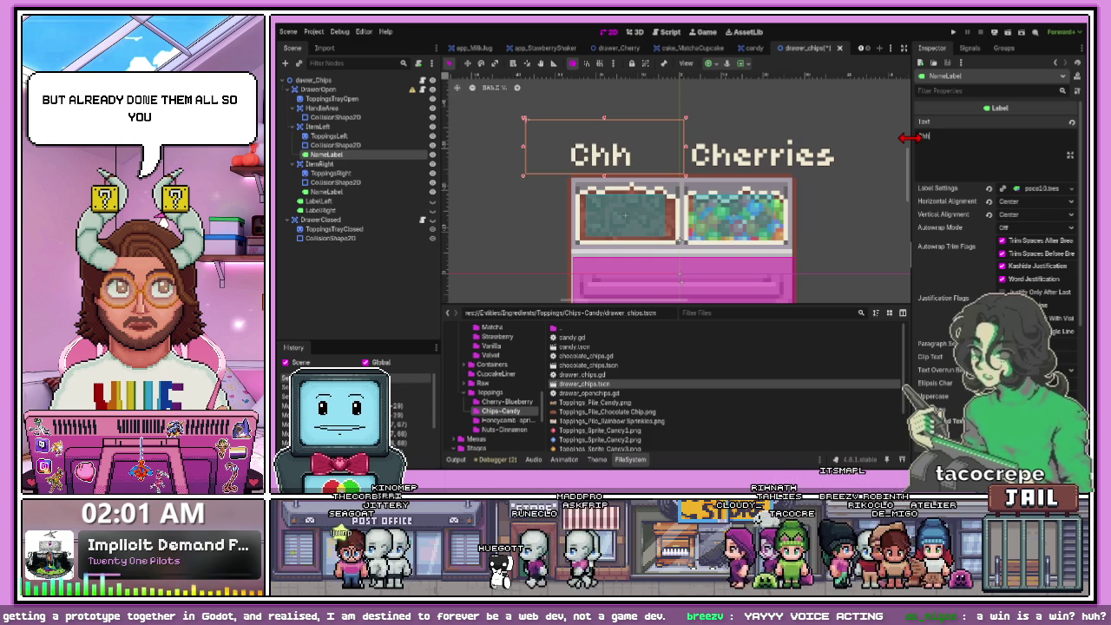
key("BackSpace")
key("BackSpace")
key("BackSpace")
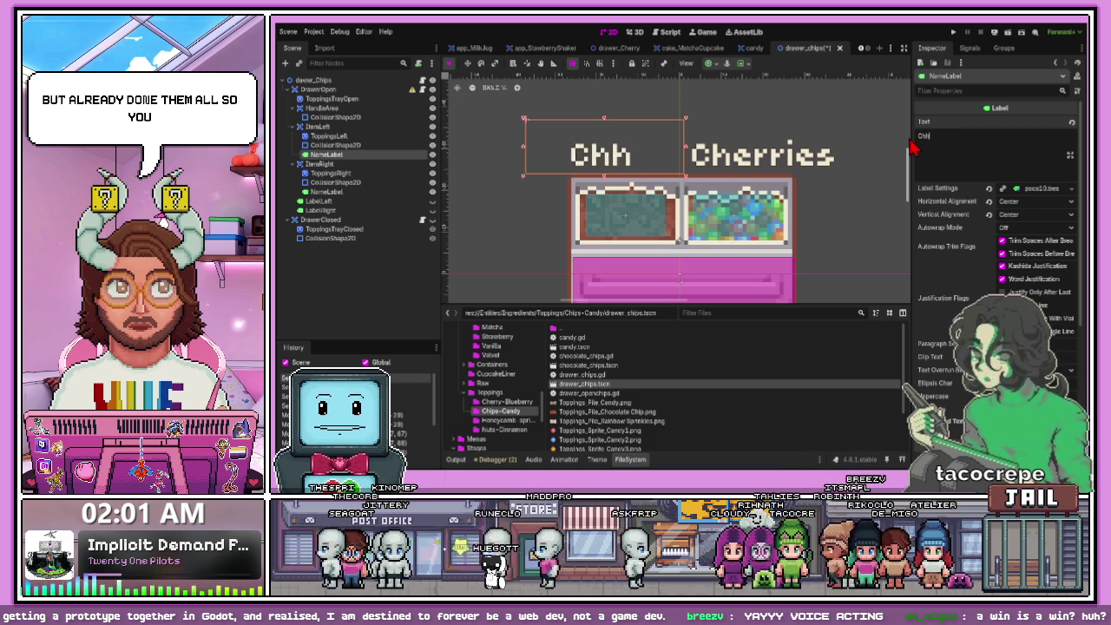
type("ips")
Change the right label's text from Cherries to 'Candy'
left_click(761, 161)
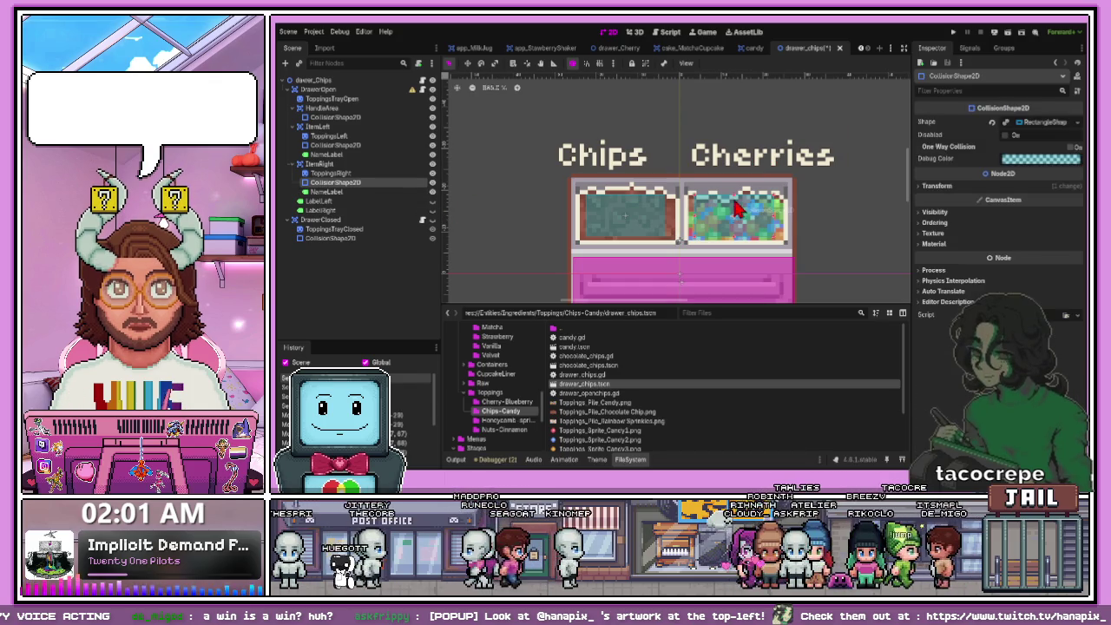
double_click(922, 136)
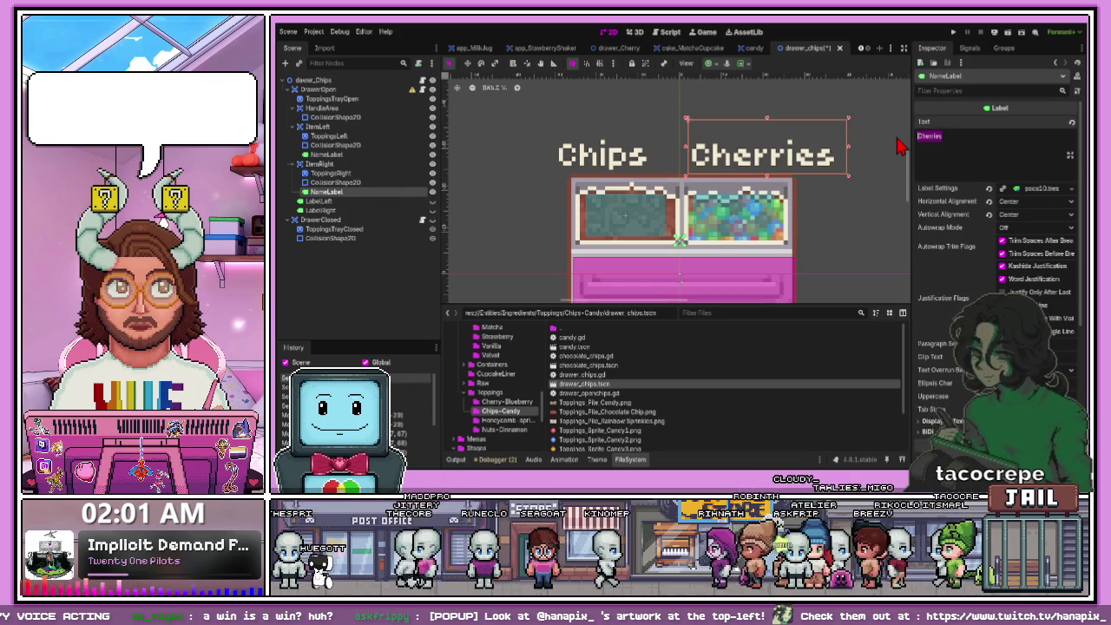
type("Candy")
Nudge the Candy and Chips labels sideways to line them up above their trays
left_click(839, 181)
left_click(759, 155)
left_click_drag(759, 155, 751, 155)
left_click_drag(621, 156, 632, 164)
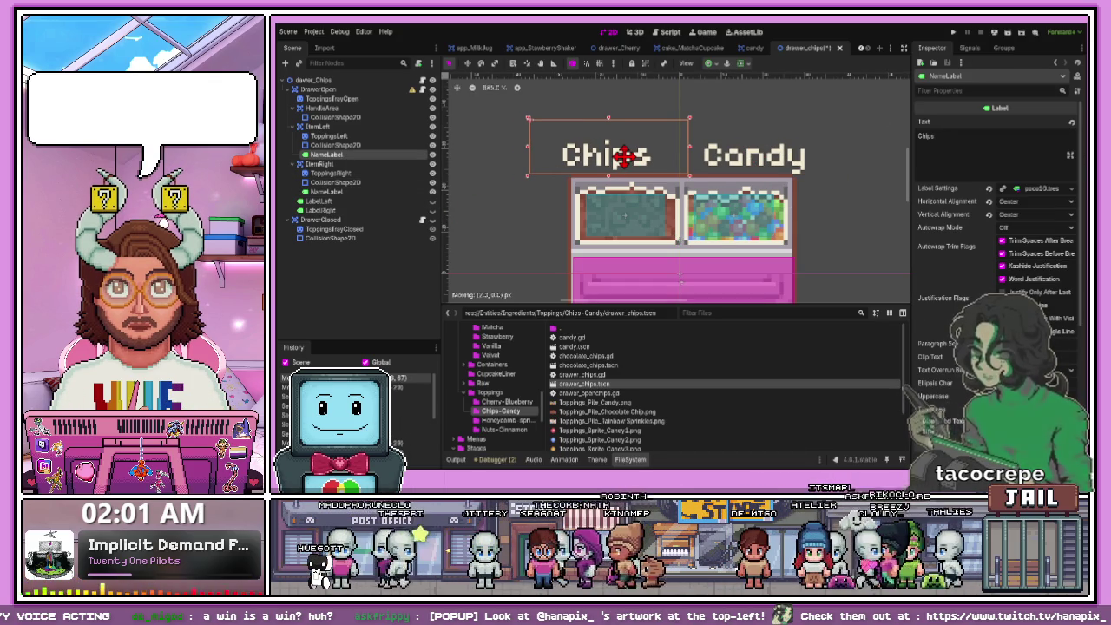
left_click(777, 169)
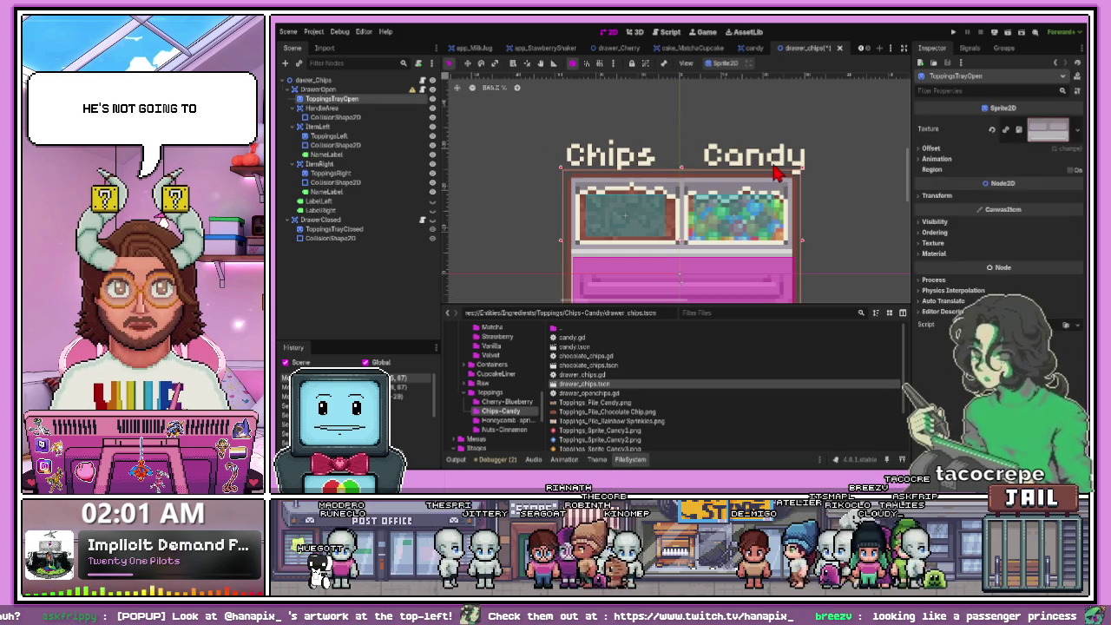
left_click(642, 157)
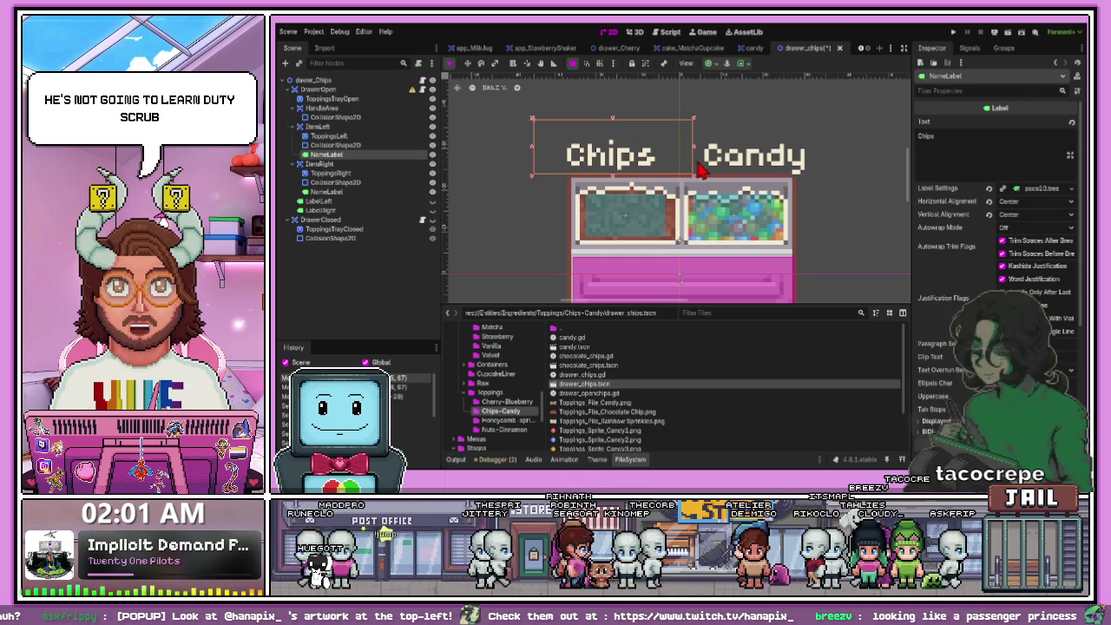
left_click_drag(642, 159, 648, 159)
Deselect the Candy label and save drawer_chips.tscn
left_click(722, 178)
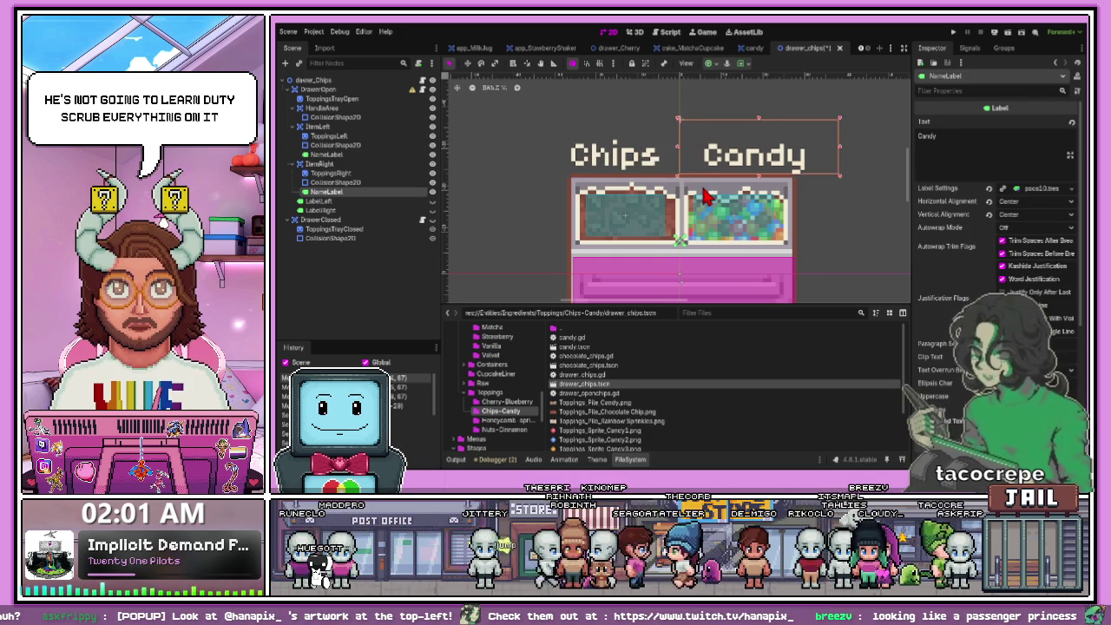
scroll(704, 193, "down", 4)
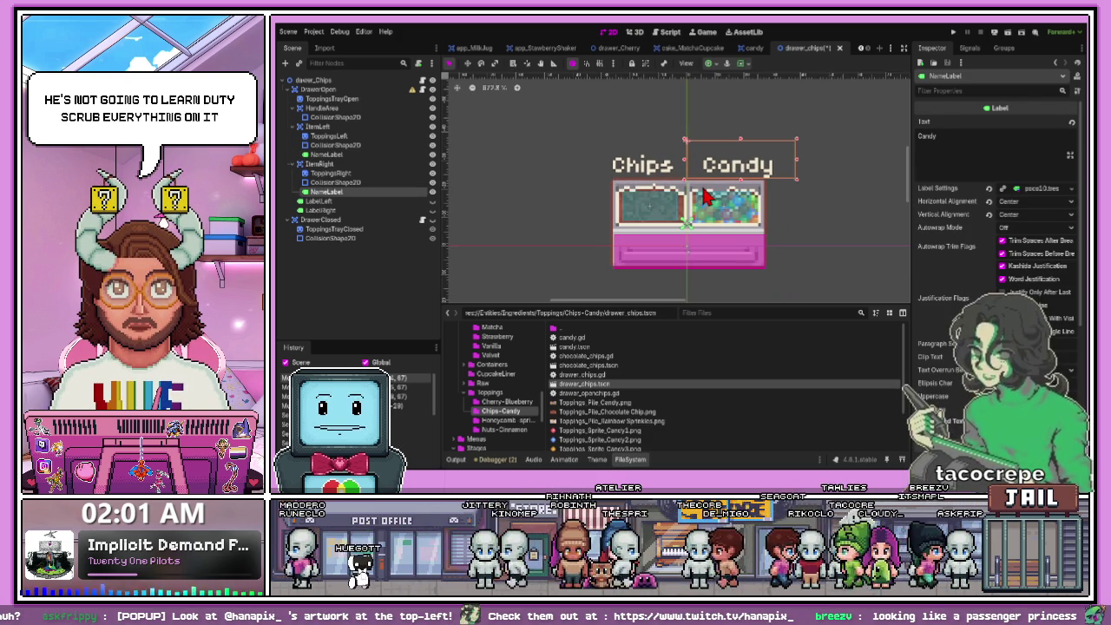
scroll(818, 231, "up", 1)
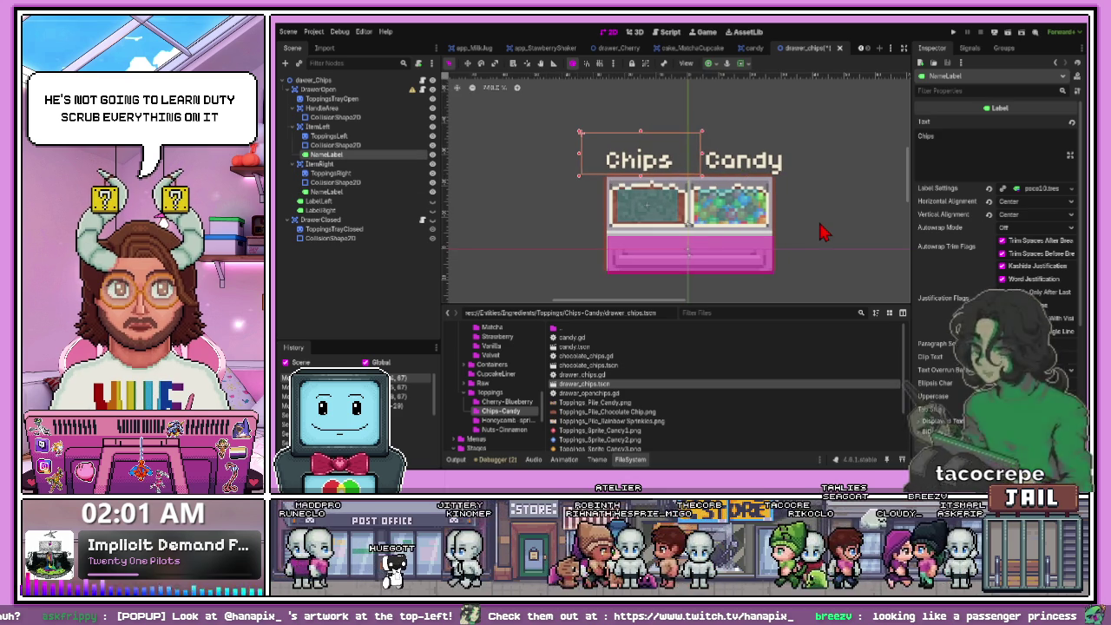
left_click(822, 231)
key("ctrl+s")
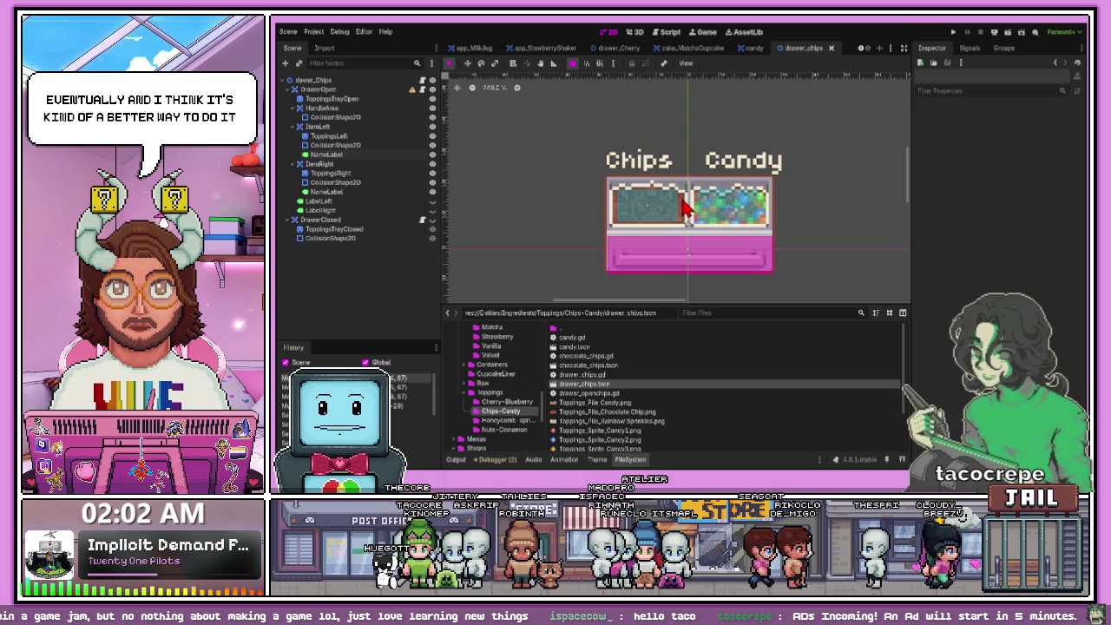
scroll(670, 252, "up", 2)
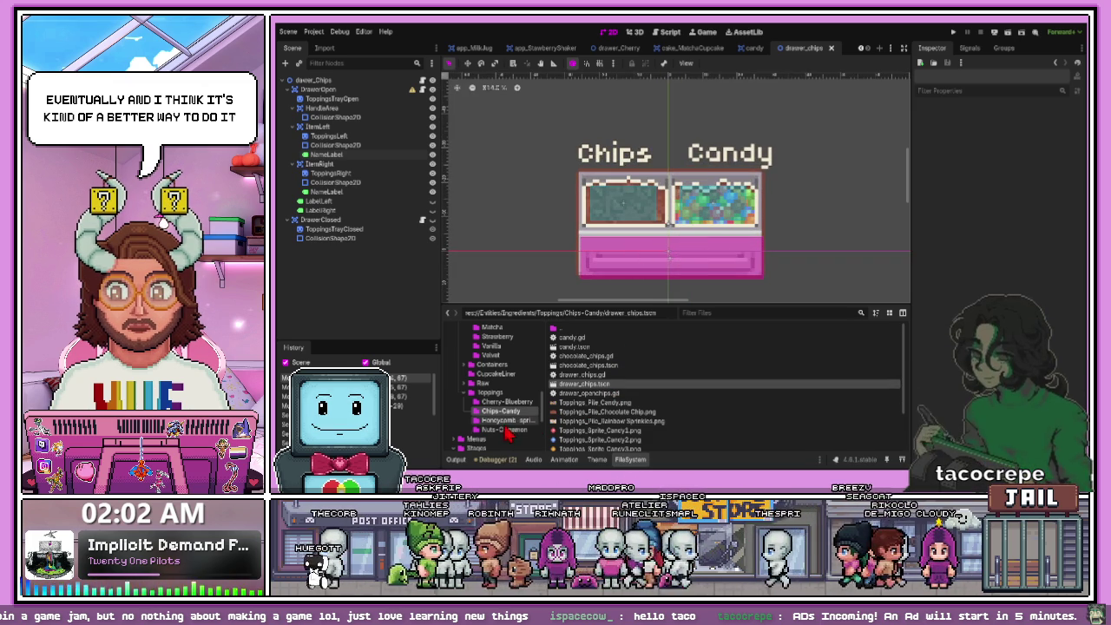
scroll(630, 156, "down", 1)
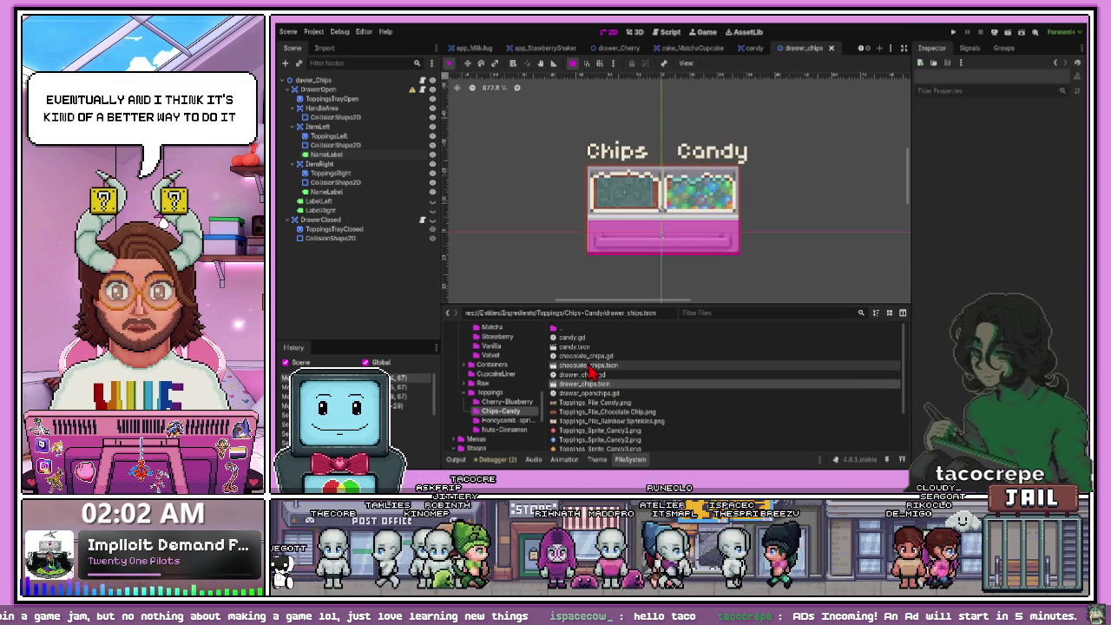
left_click(507, 420)
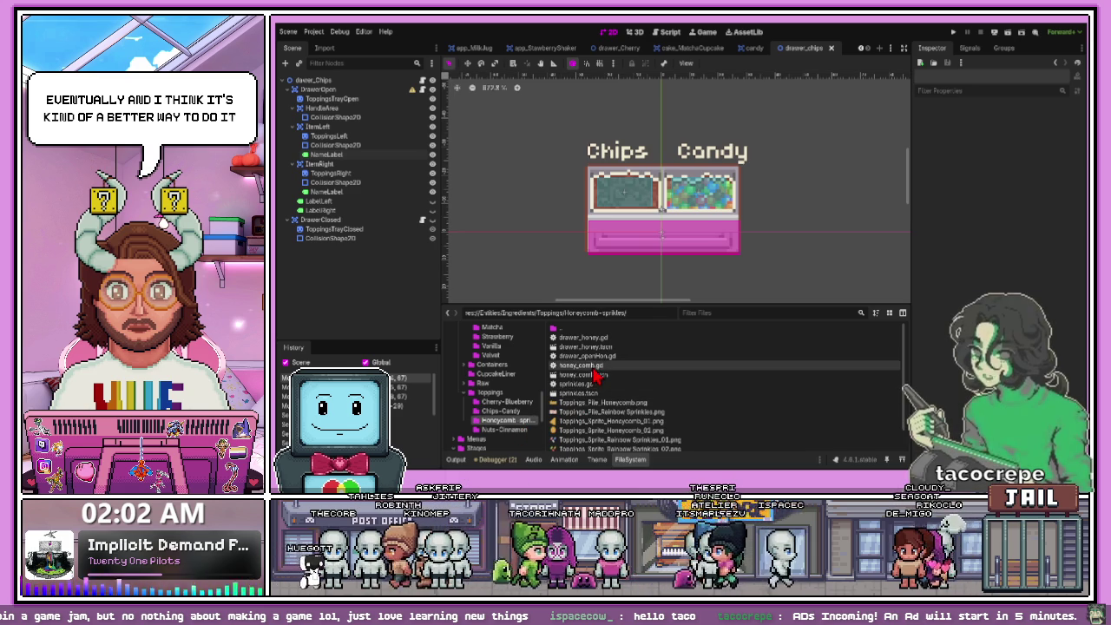
Open drawer_honey.tscn from the FileSystem dock
double_click(594, 348)
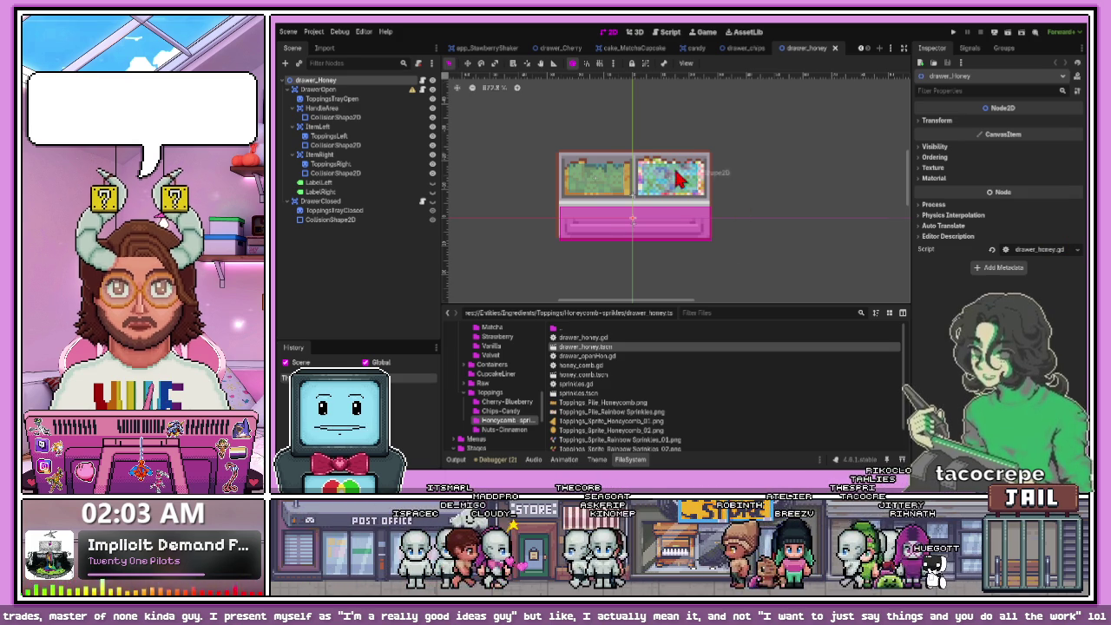
Paste a shader material into the right toppings sprite's Material slot
scroll(632, 198, "up", 1)
left_click(708, 184)
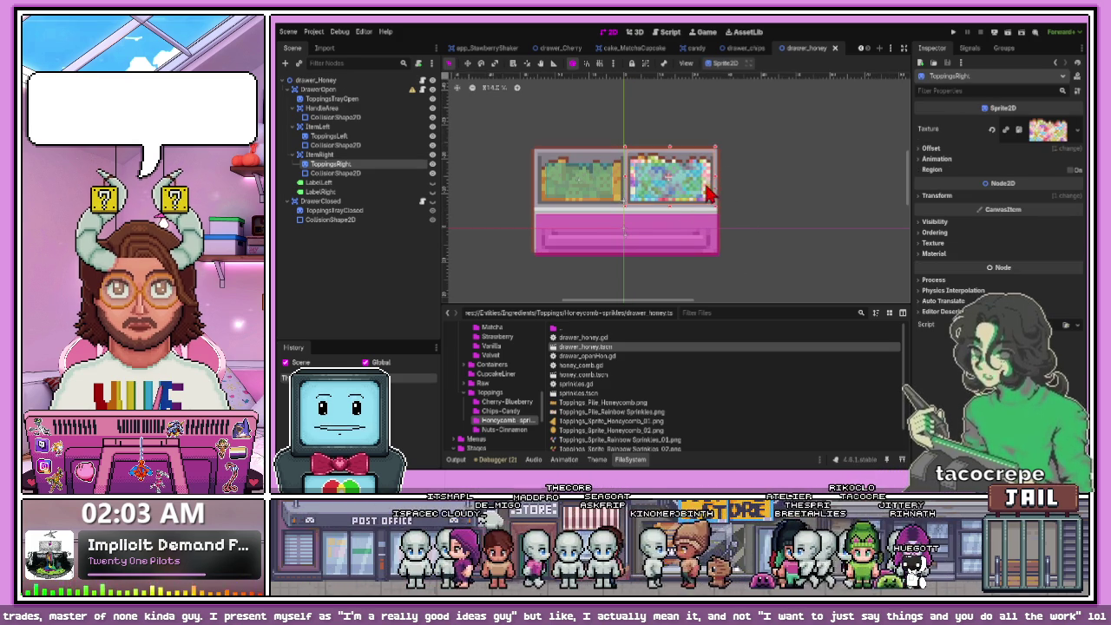
left_click(921, 254)
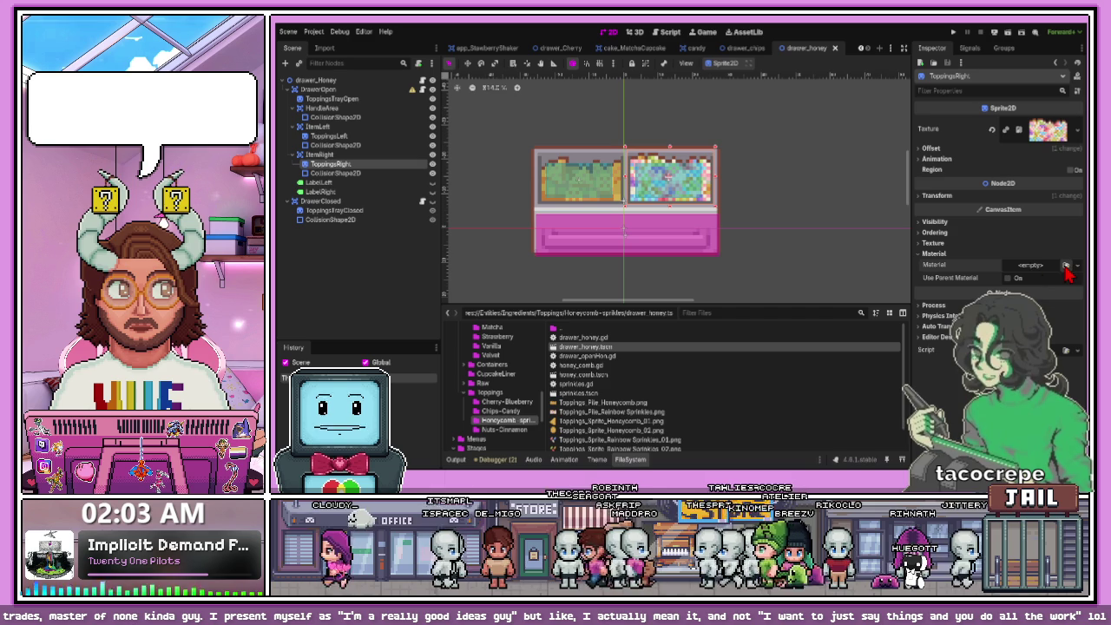
left_click(1041, 273)
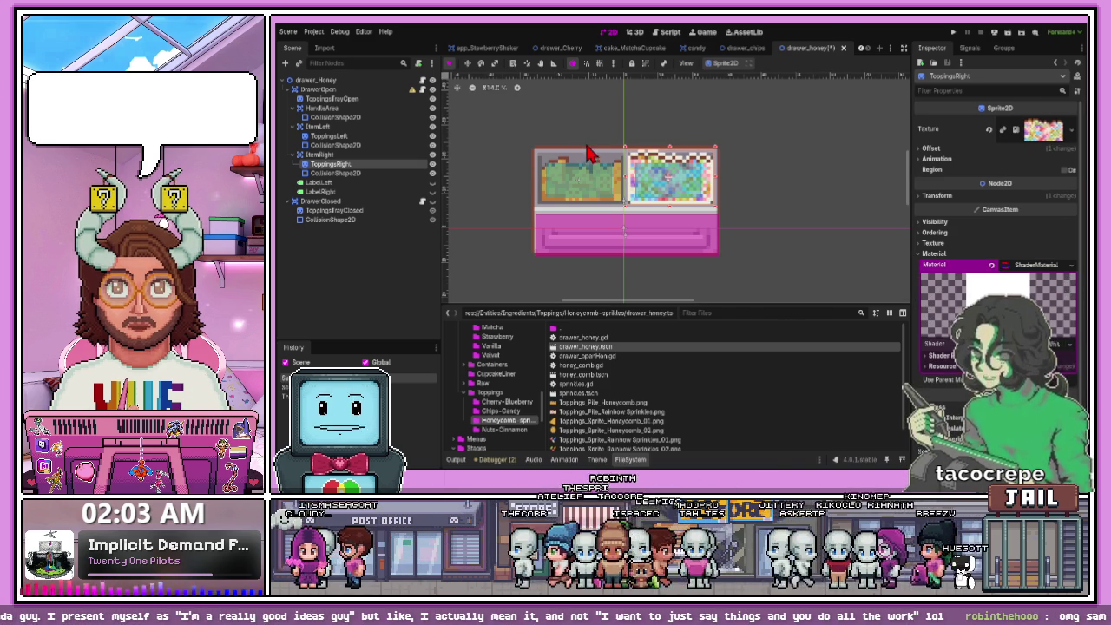
Paste the same shader material onto the left toppings sprite
scroll(599, 193, "up", 2)
left_click(751, 277)
left_click(612, 209)
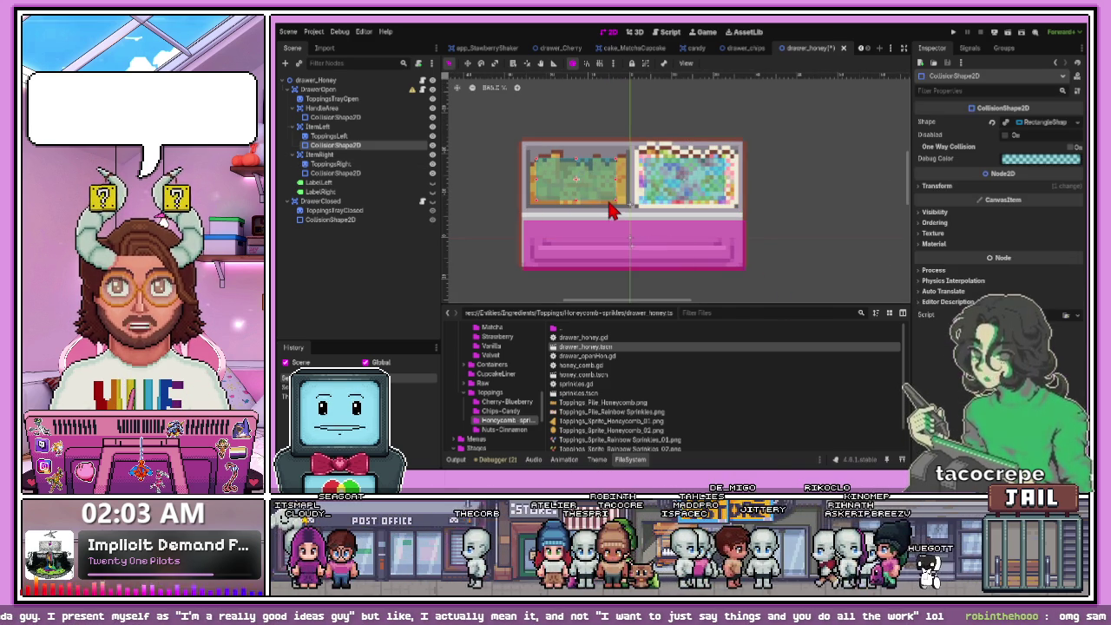
left_click(617, 204)
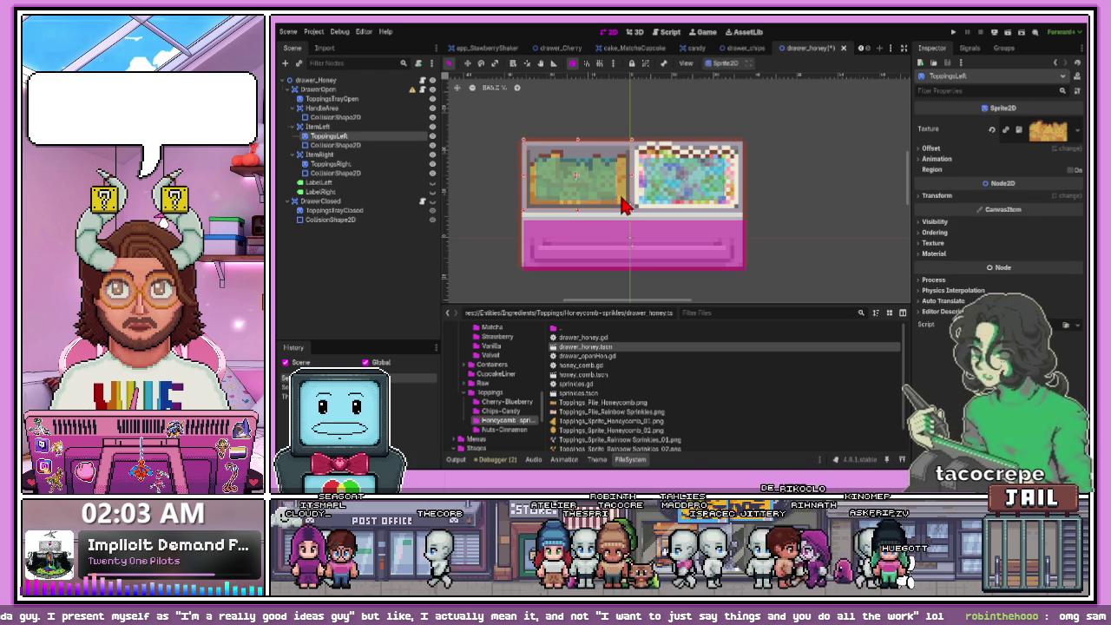
left_click(922, 254)
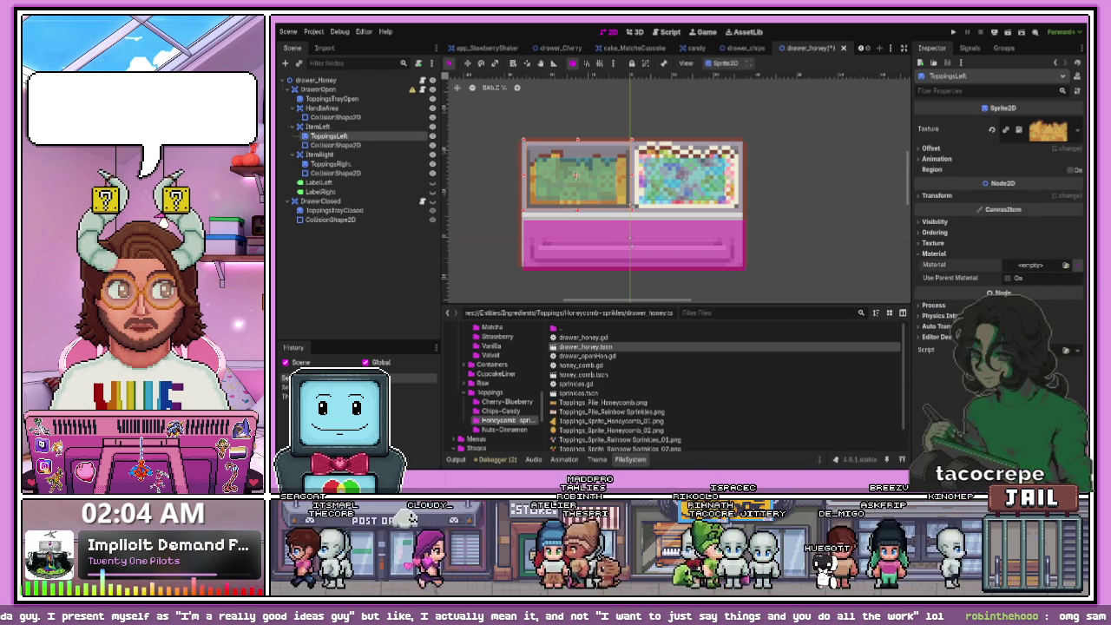
left_click(1038, 272)
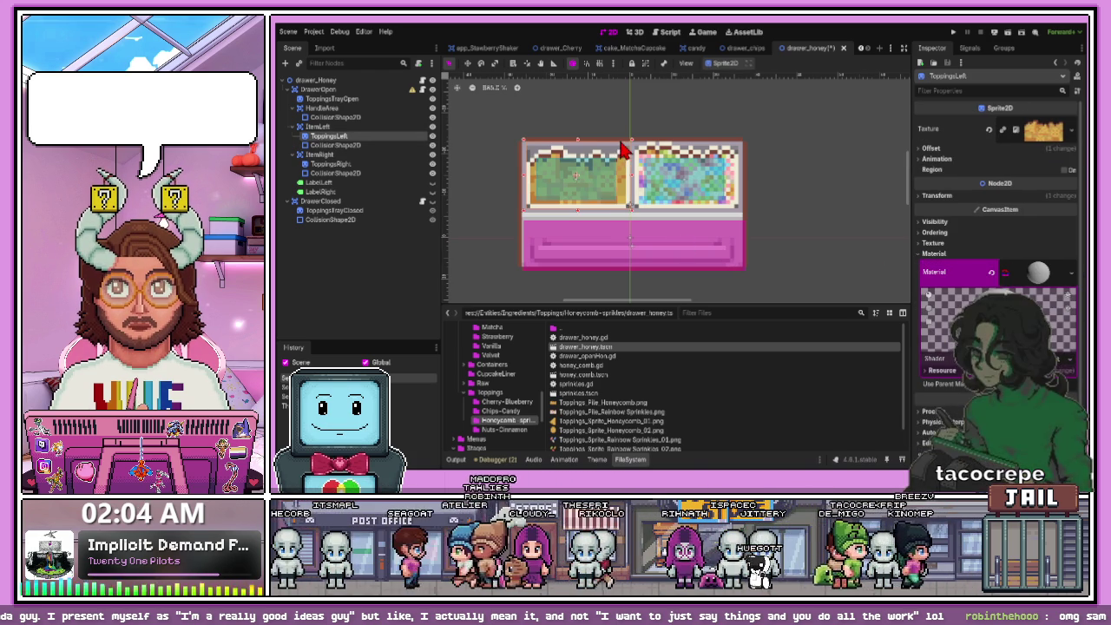
Drag the left collision shape's left, bottom and top edges out to the tray edges
scroll(653, 210, "up", 3)
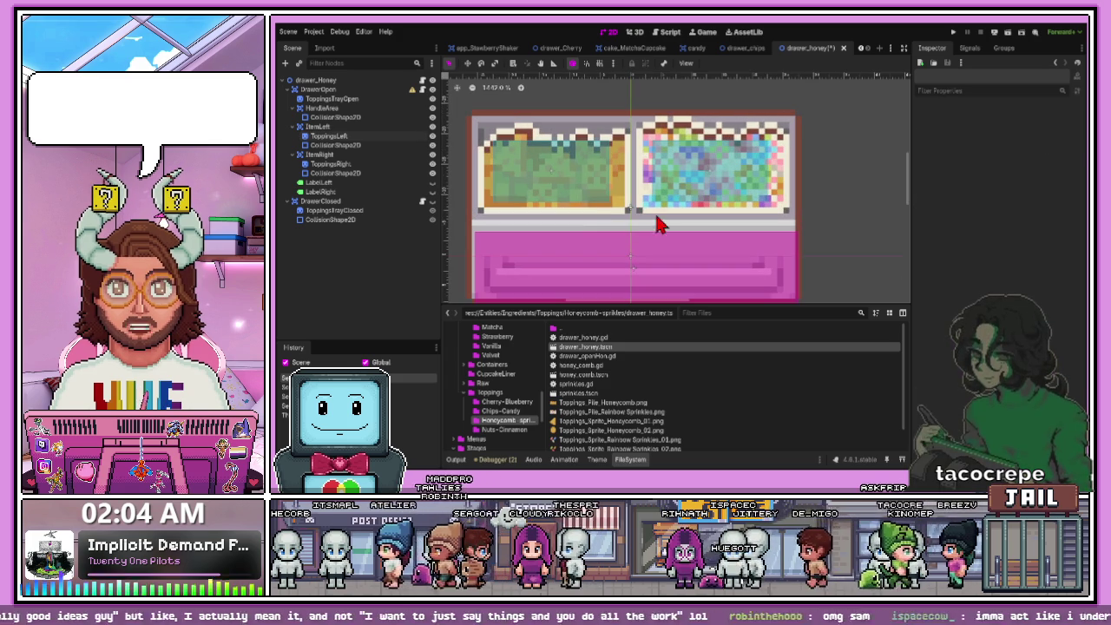
left_click(574, 197)
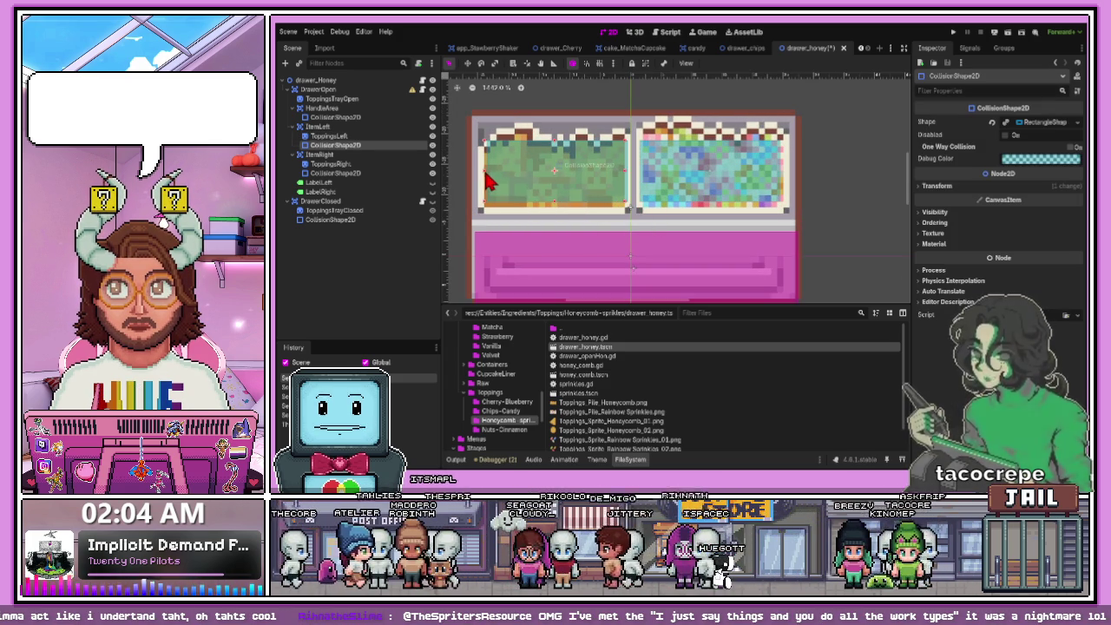
left_click_drag(484, 180, 478, 179)
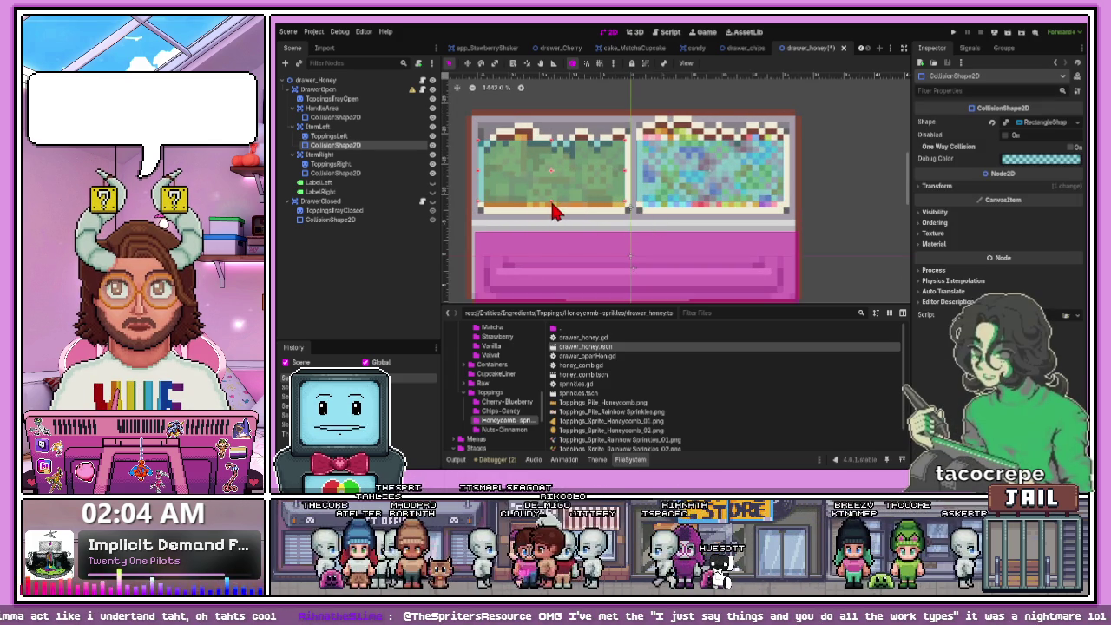
left_click_drag(553, 211, 556, 217)
left_click_drag(551, 141, 550, 132)
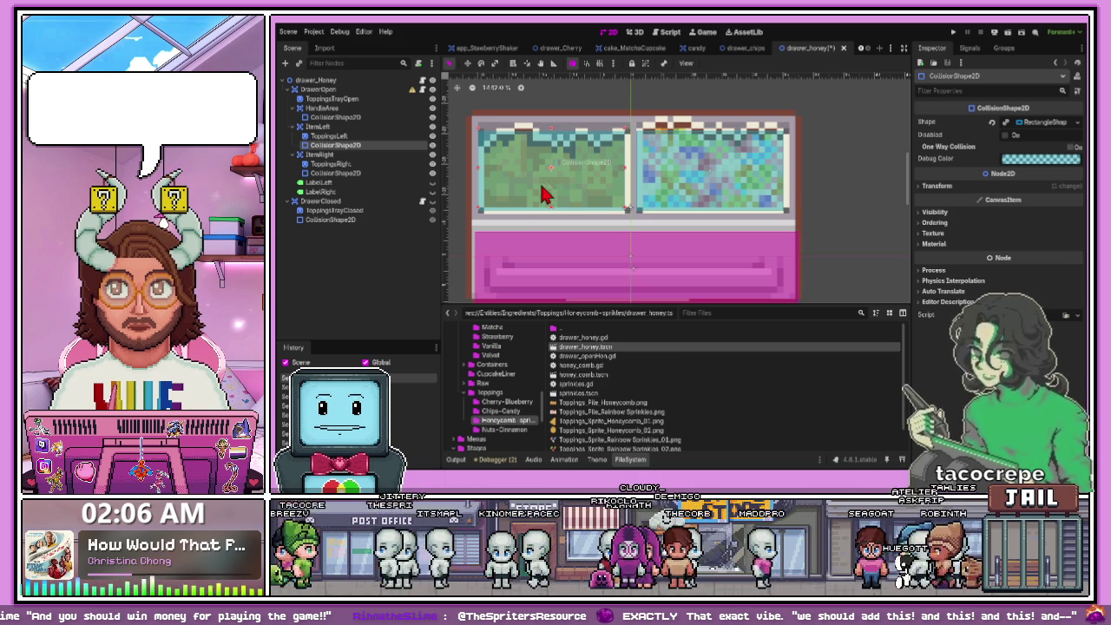
Paste a name label under the left item and set its text to 'HonnyComb'
left_click(347, 128)
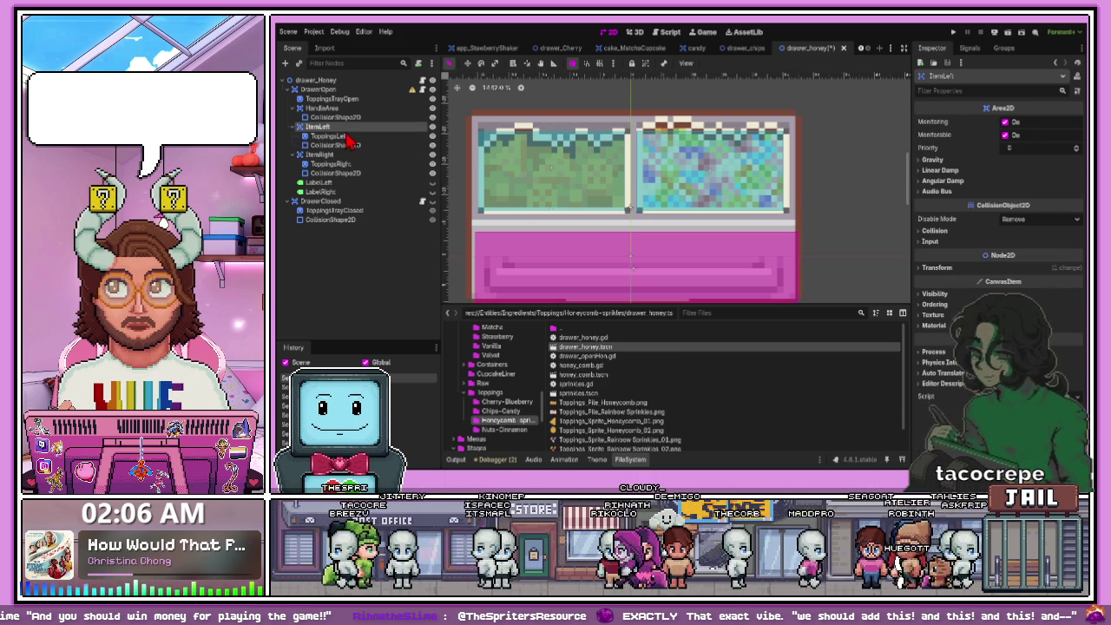
key("ctrl+v")
scroll(585, 174, "down", 1)
scroll(586, 165, "down", 1)
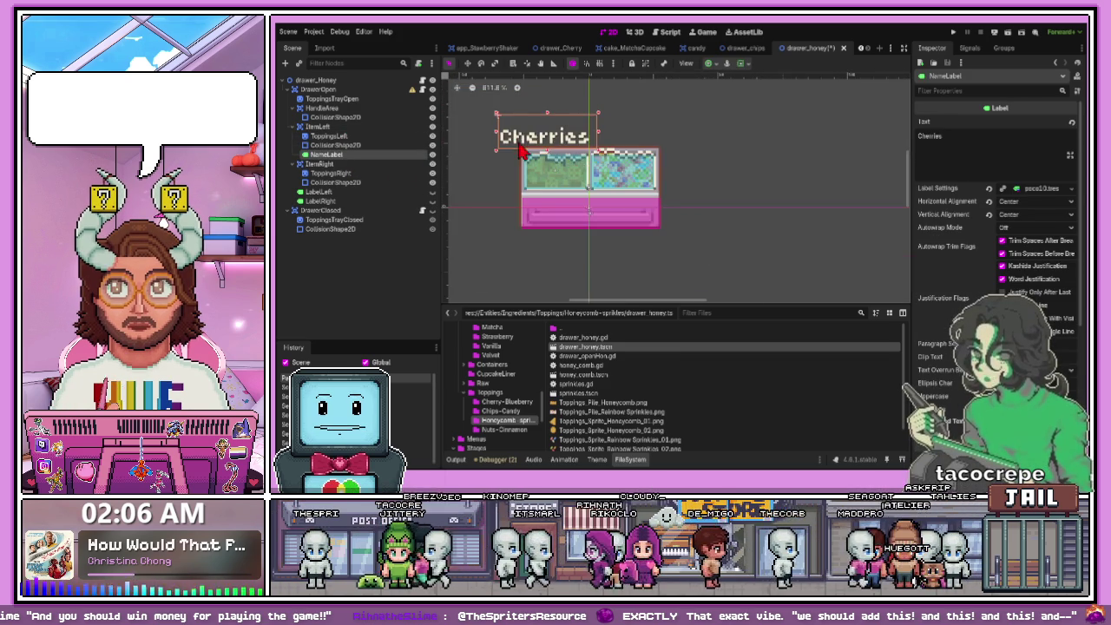
double_click(922, 137)
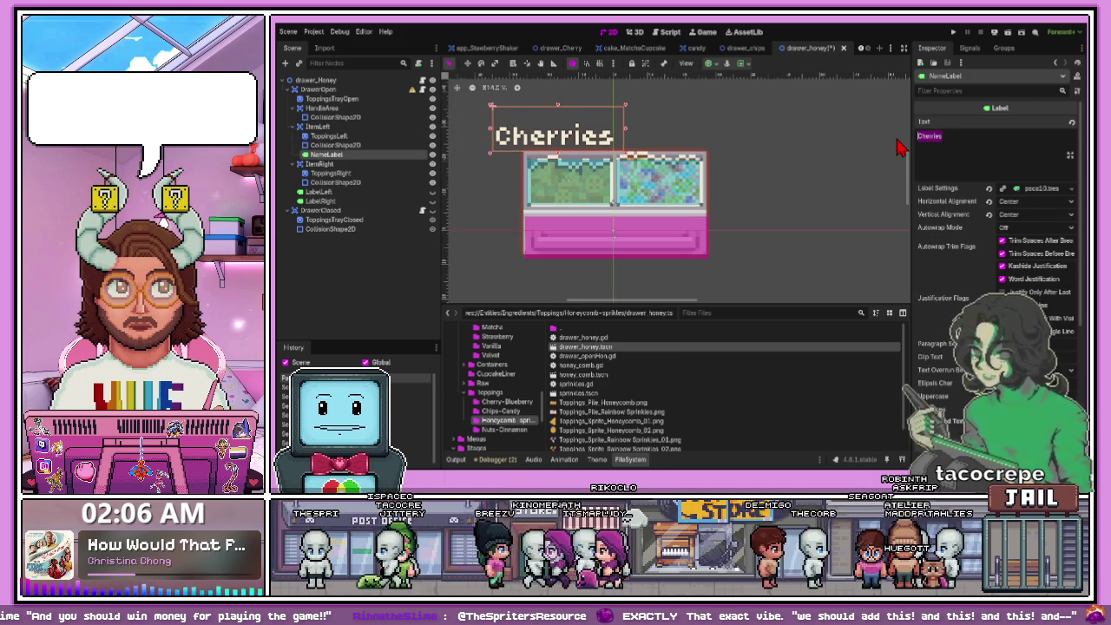
type("HonnyC")
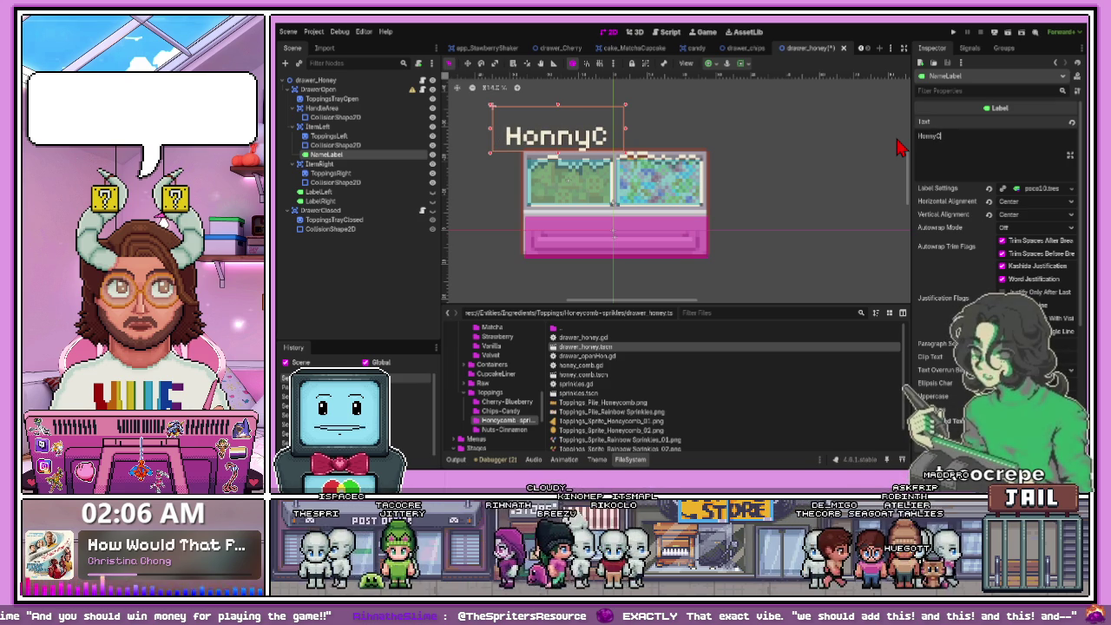
type("omb")
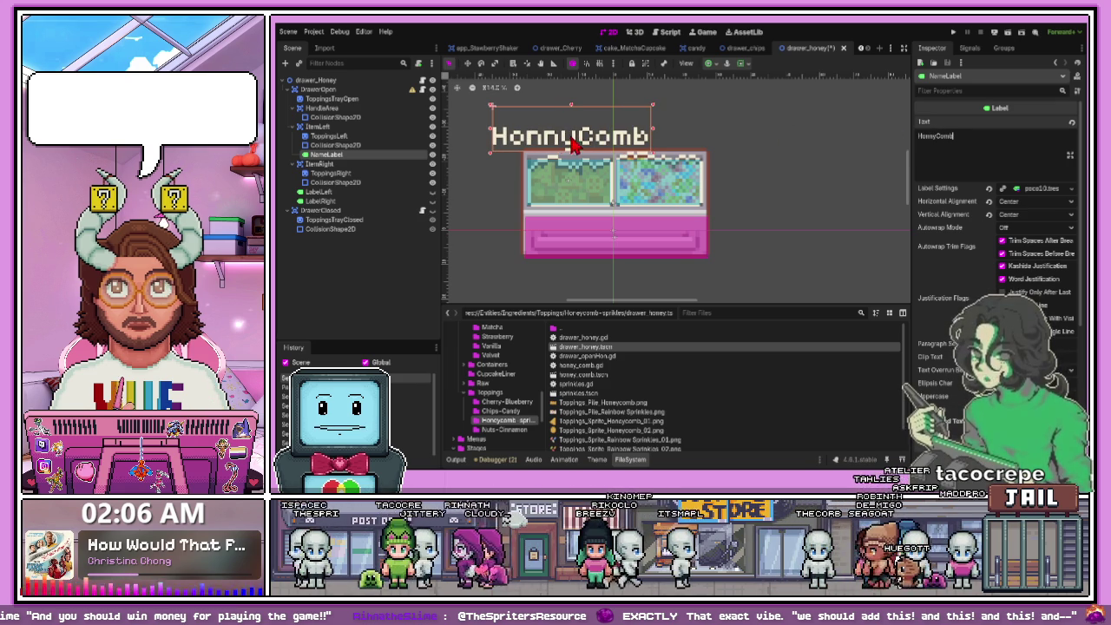
Move the HonnyComb label left, delete a letter from its text, and switch to the browser
left_click_drag(610, 149, 562, 140)
scroll(562, 140, "left", 2)
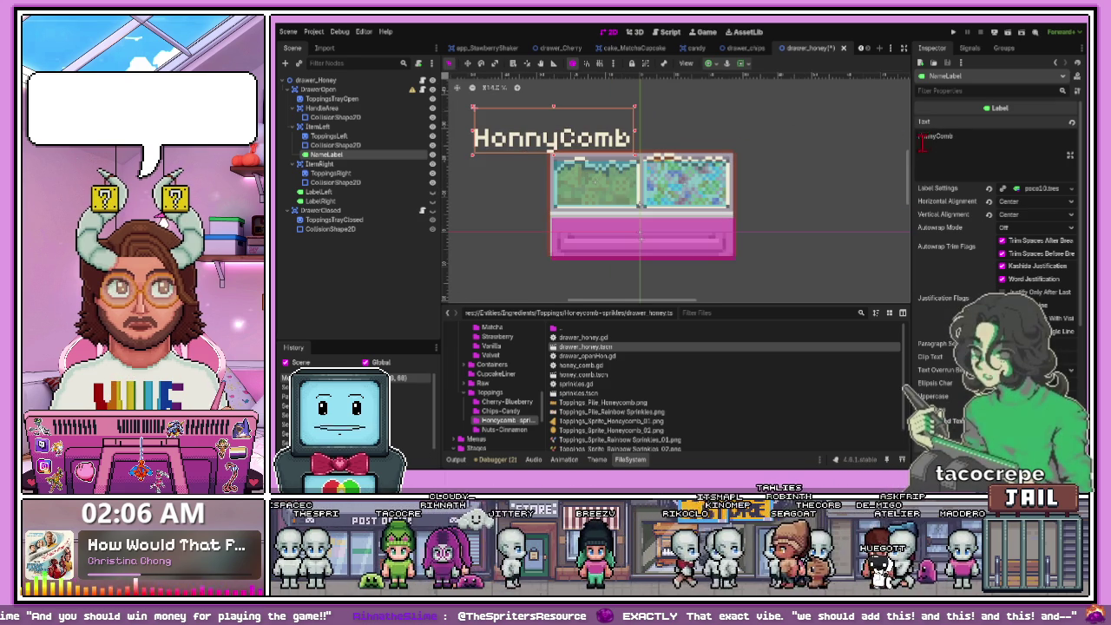
key("BackSpace")
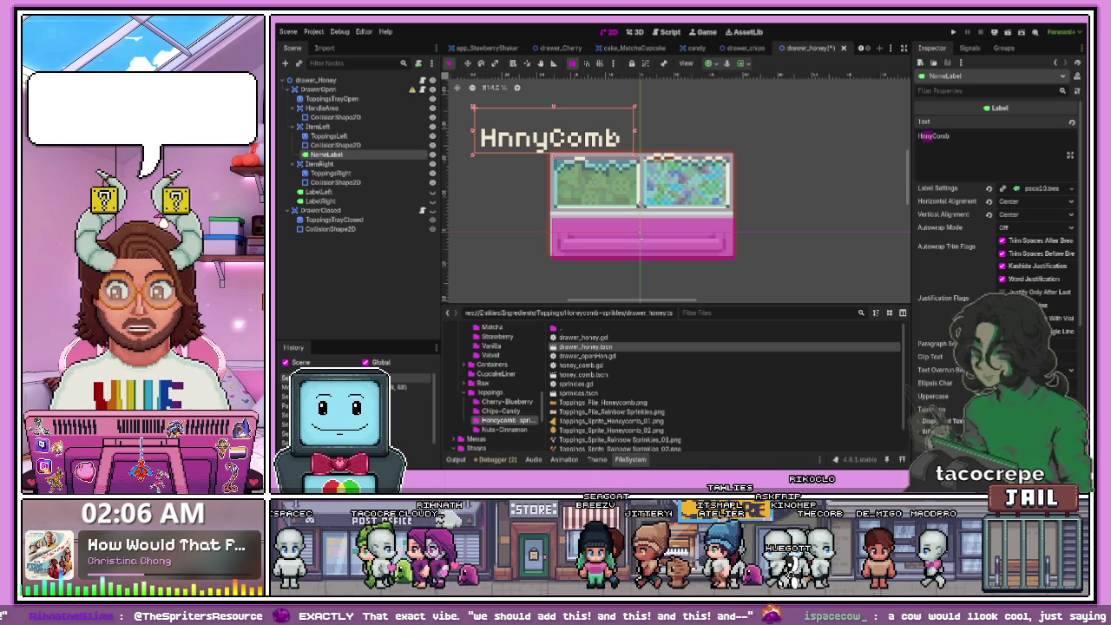
key("alt+Tab")
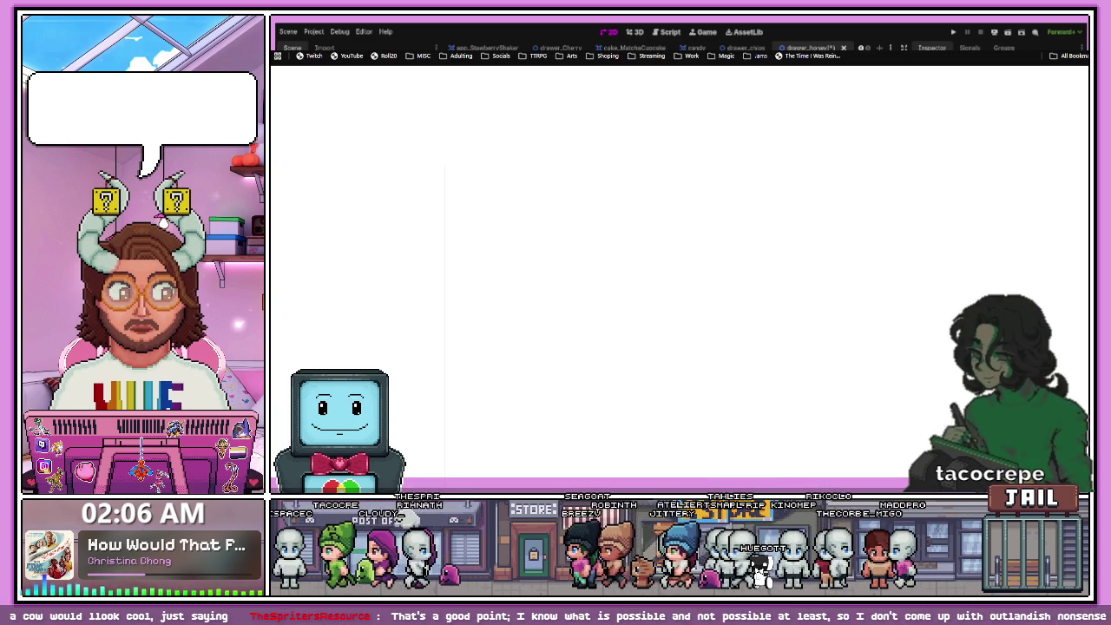
Load Google in a small browser window at the editor's top-right, then switch back to Godot
key("alt+Tab")
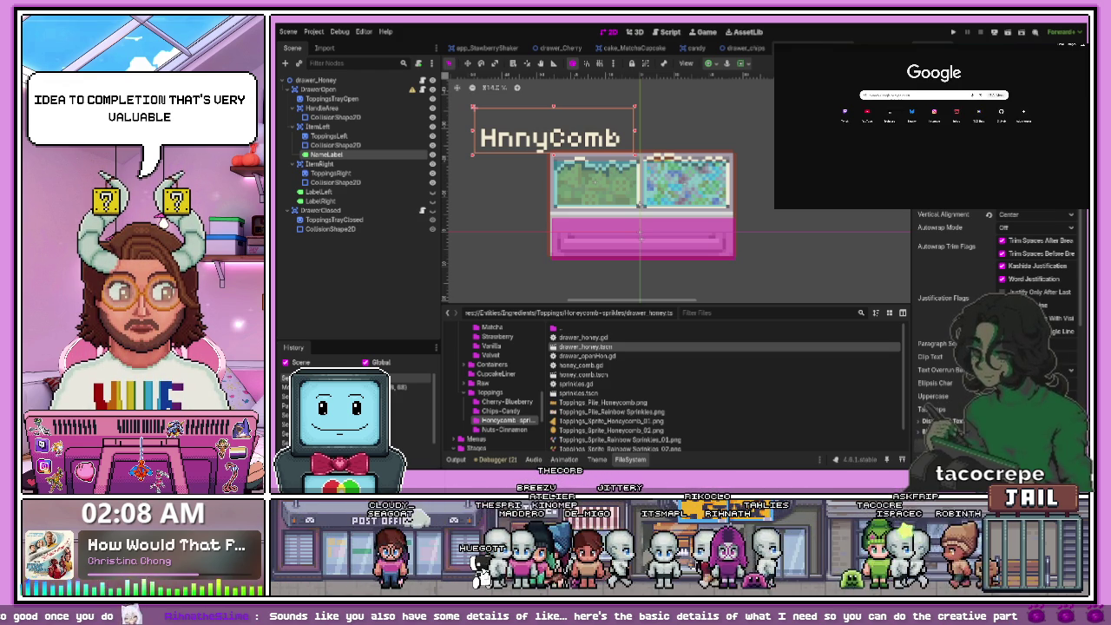
key("alt+Tab")
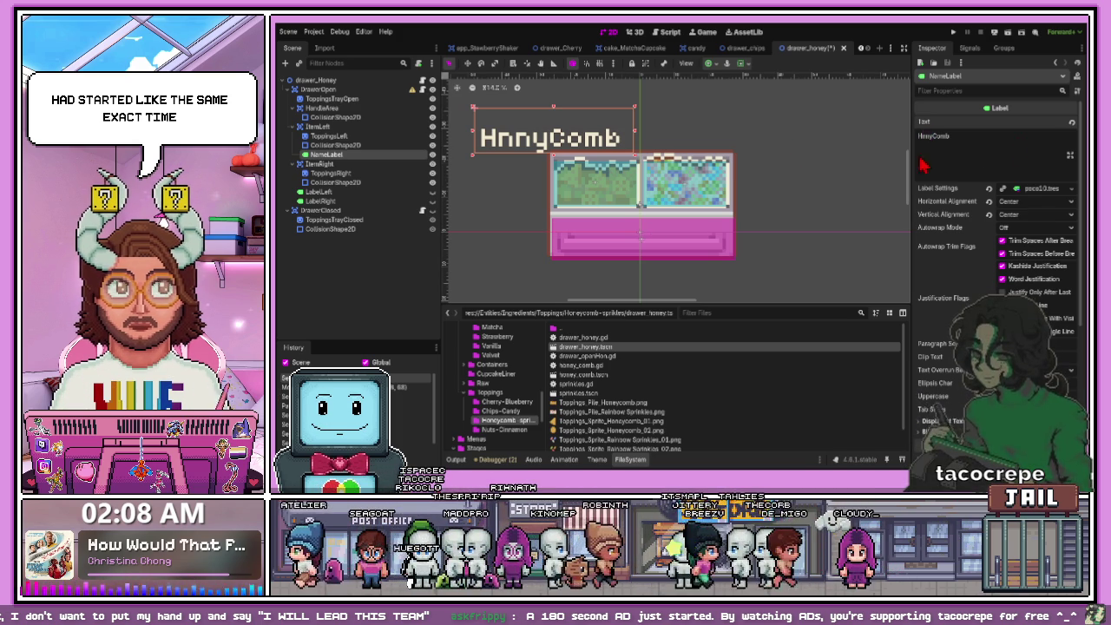
Retype the left name label's text as 'honeycomb'
type("honeycomb")
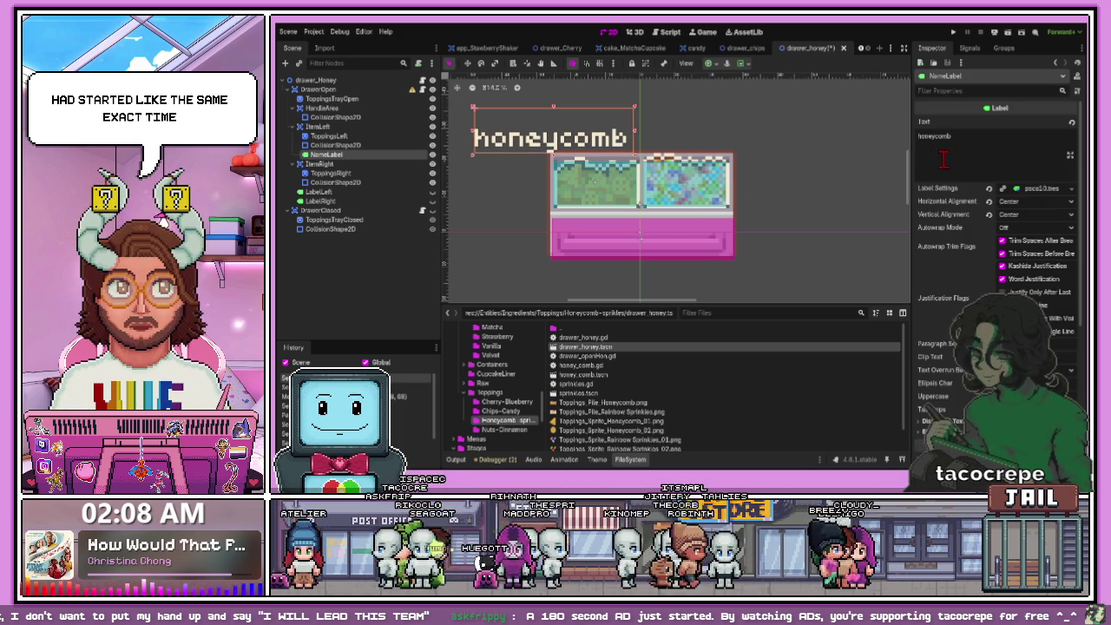
Capitalize the left label to 'Honeycomb', nudge it slightly higher, and save the scene
left_click(921, 156)
key("Delete")
type("H")
left_click(856, 186)
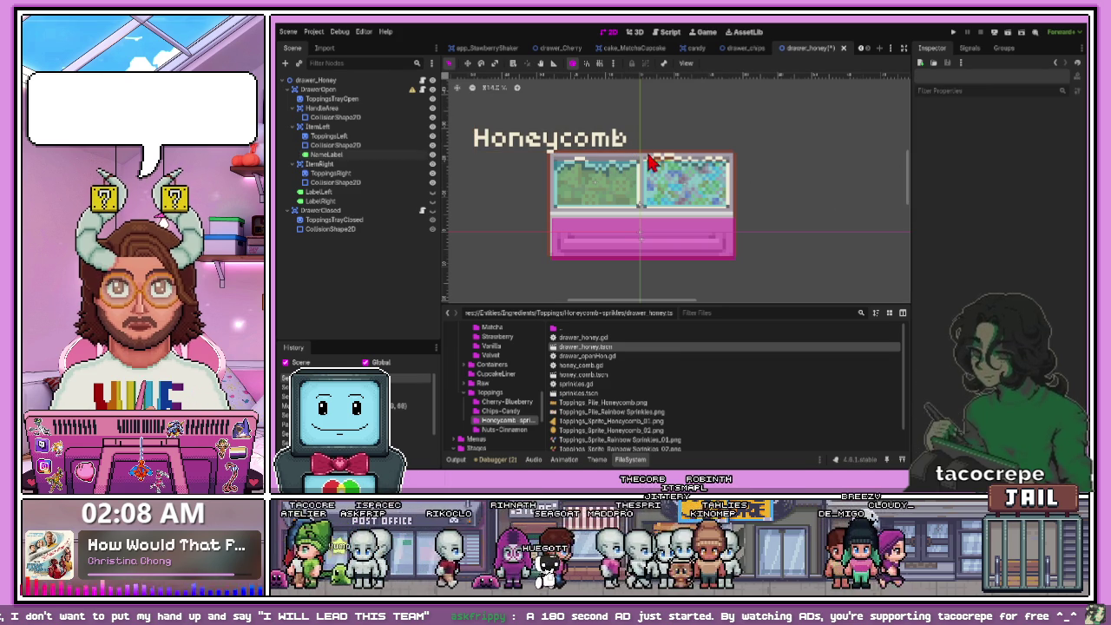
left_click(585, 153)
left_click_drag(586, 152, 585, 146)
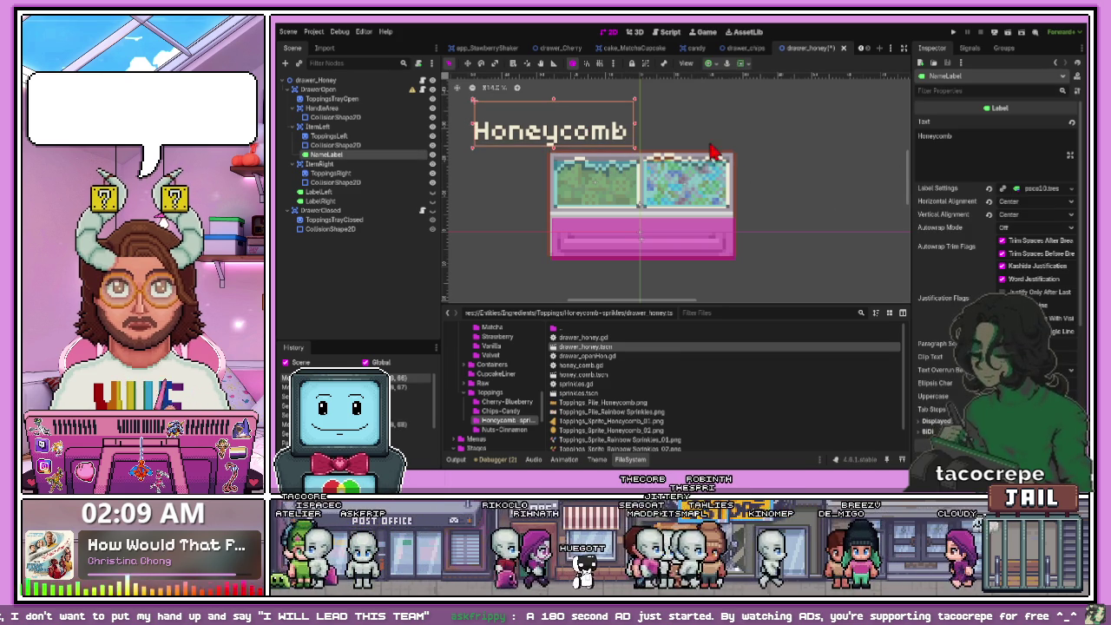
key("Escape")
key("ctrl+s")
Copy the name label under ItemRight and place it over the right tray beside Honeycomb
mouse_move(326, 154)
left_mouse_down()
mouse_move(384, 186)
mouse_move(368, 183)
left_mouse_up()
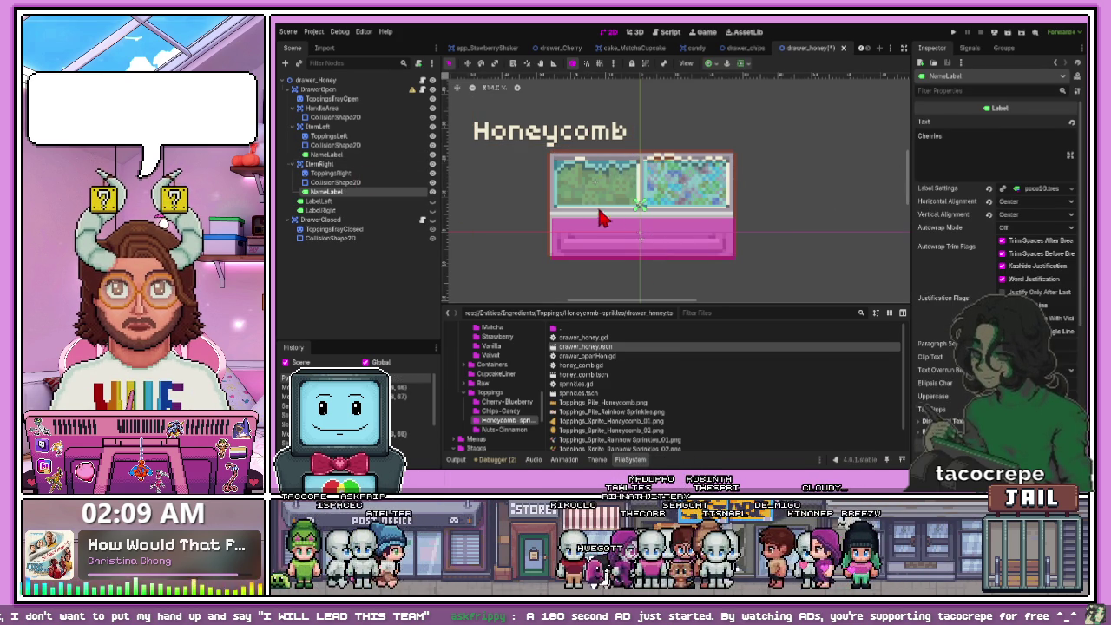
scroll(652, 184, "down", 10)
left_click_drag(607, 201, 645, 193)
scroll(646, 193, "up", 20)
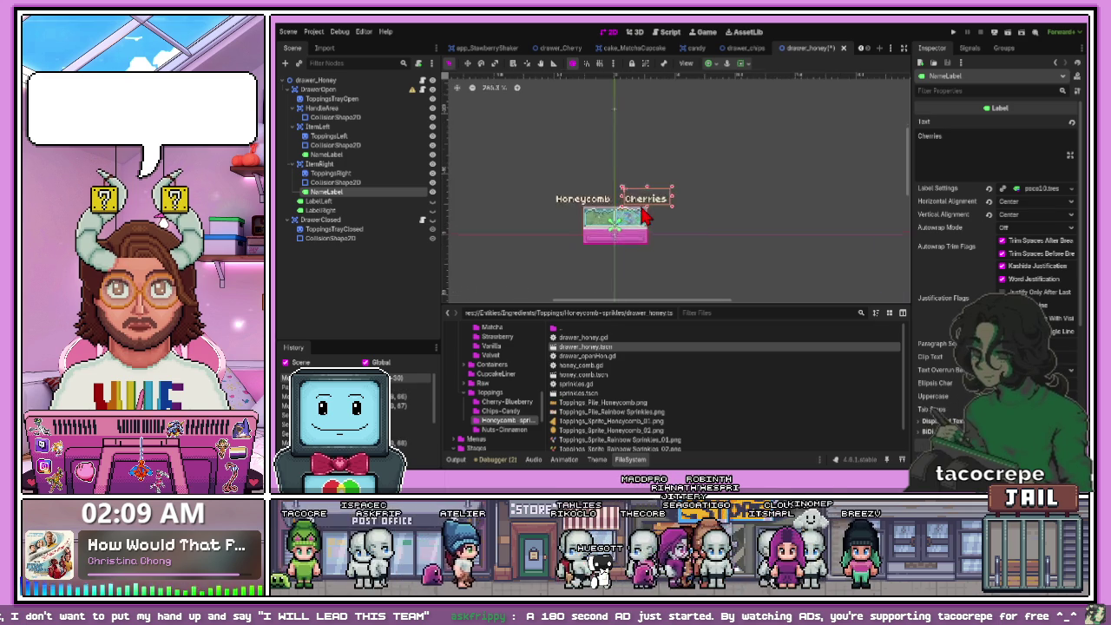
left_click_drag(613, 167, 624, 170)
left_click(516, 190)
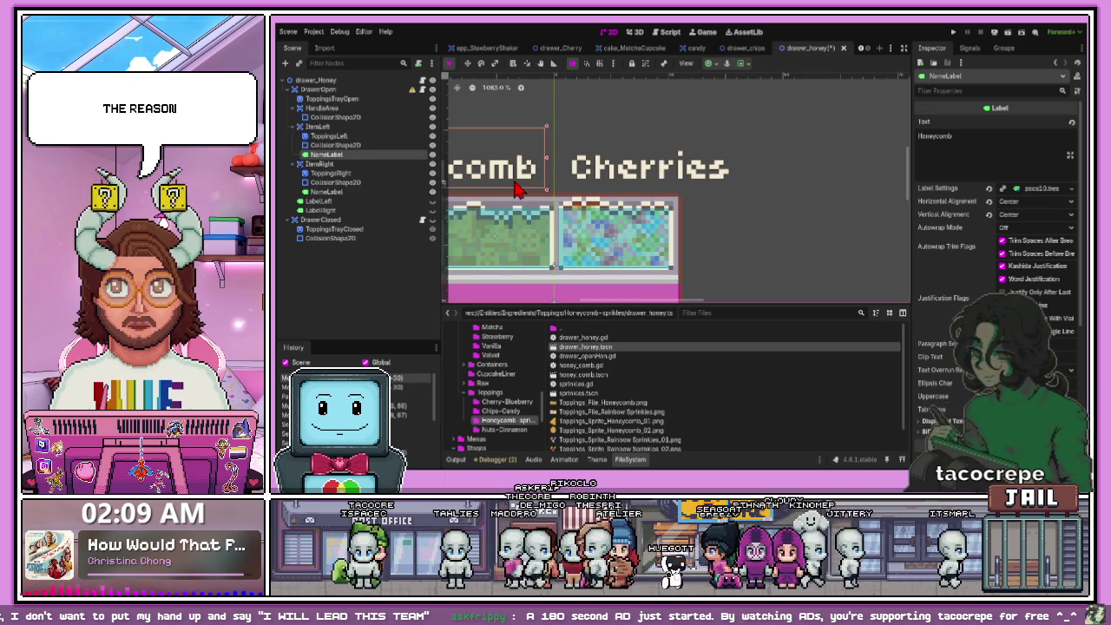
left_click(596, 178)
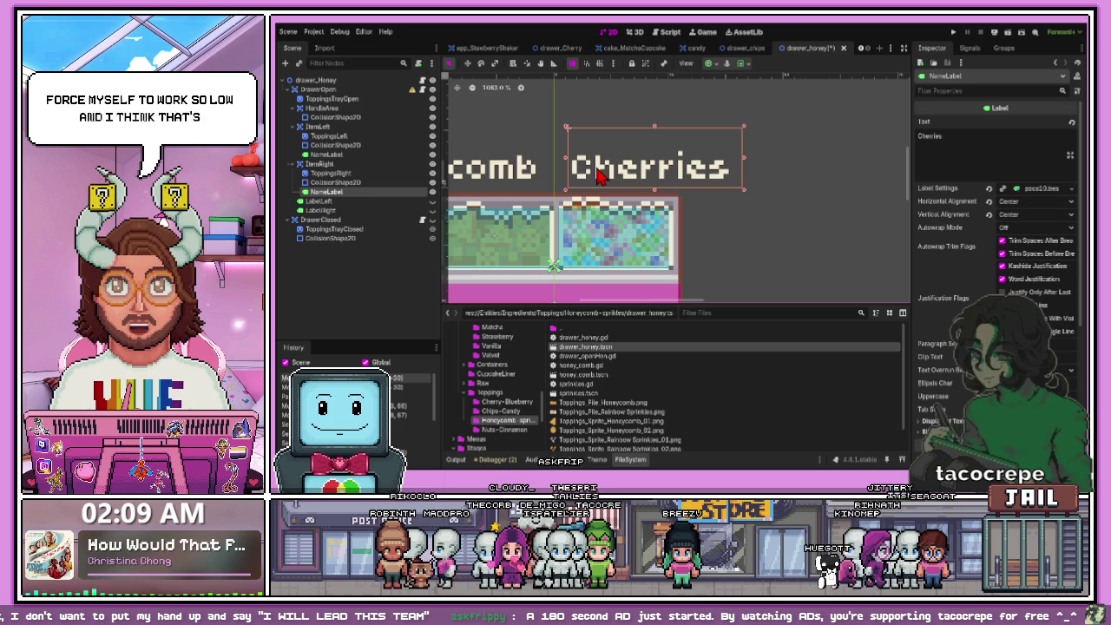
scroll(601, 199, "down", 2)
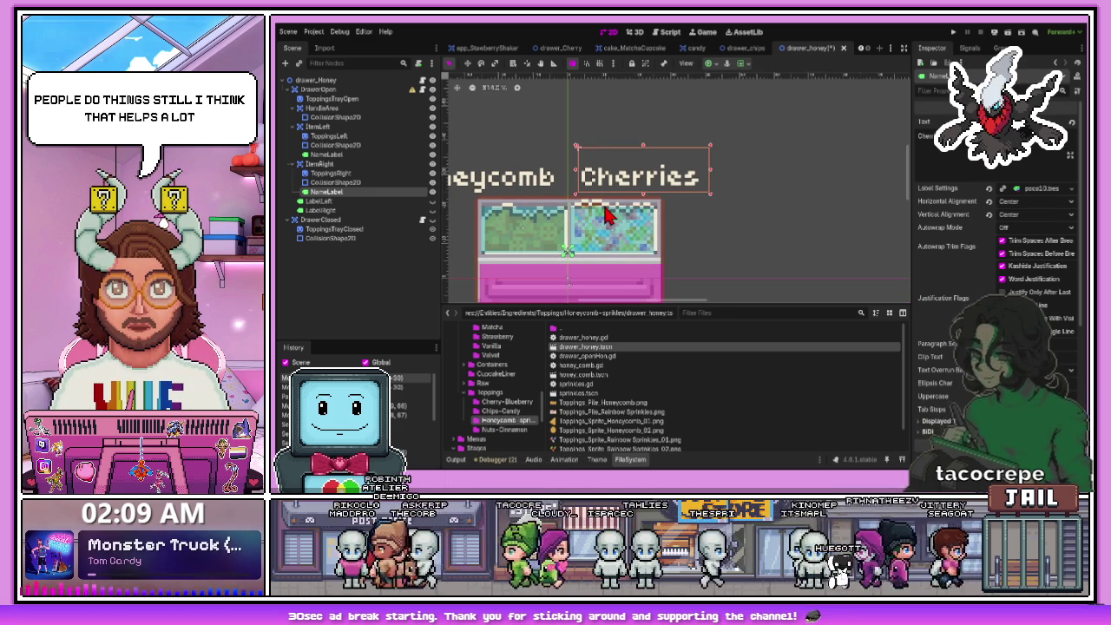
Make the right label read 'Sprinkles' and shift it slightly right beside Honeycomb
scroll(718, 218, "down", 2)
key("ctrl+z")
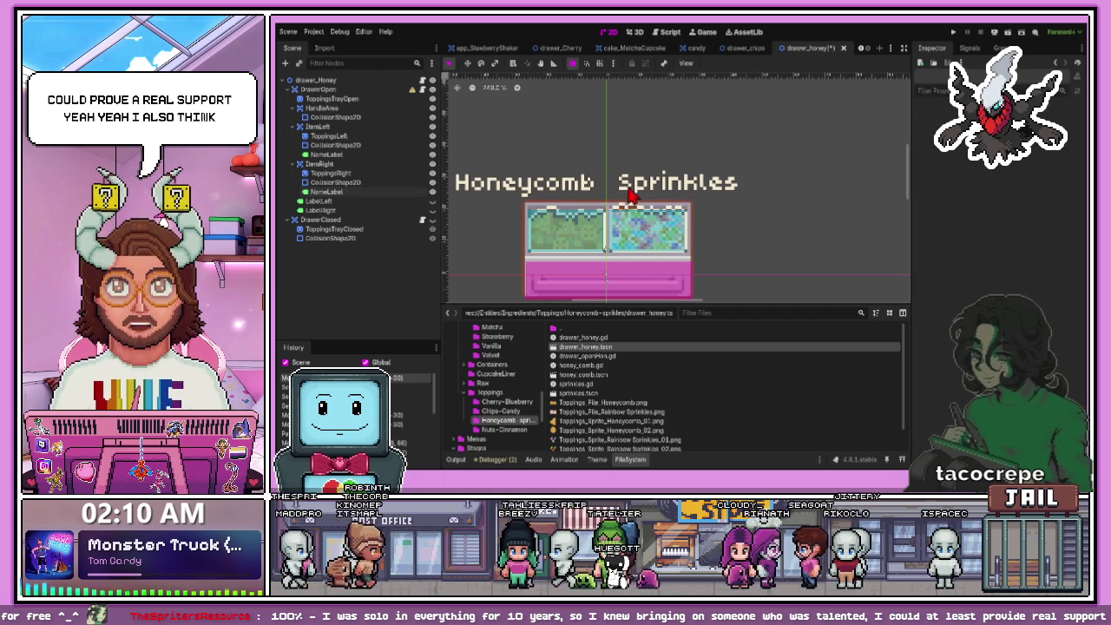
scroll(581, 217, "up", 2)
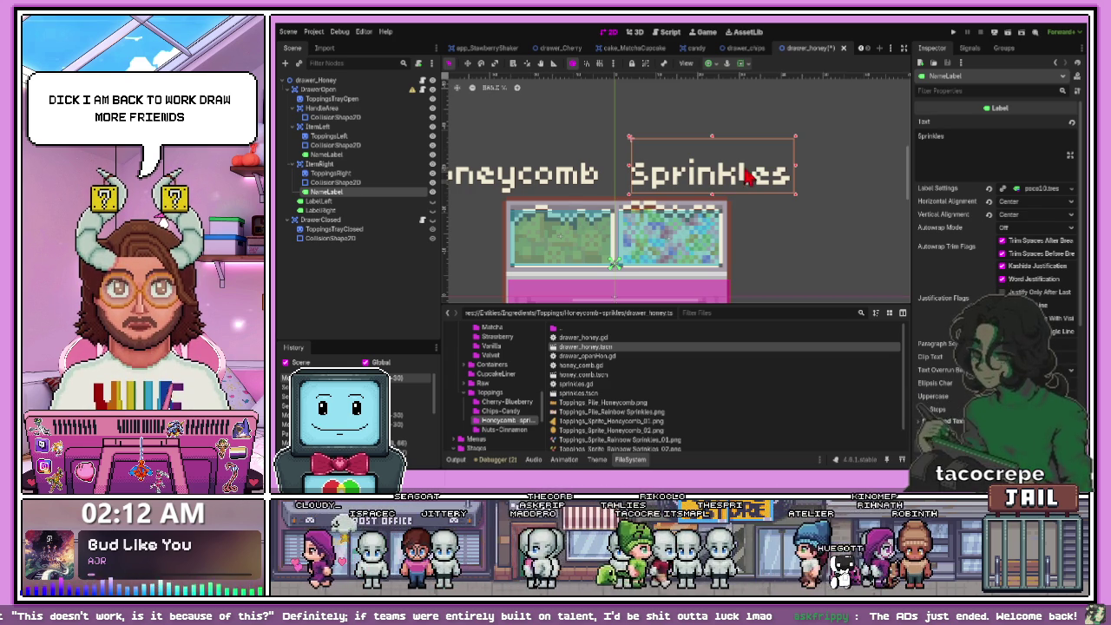
left_click_drag(744, 182, 749, 182)
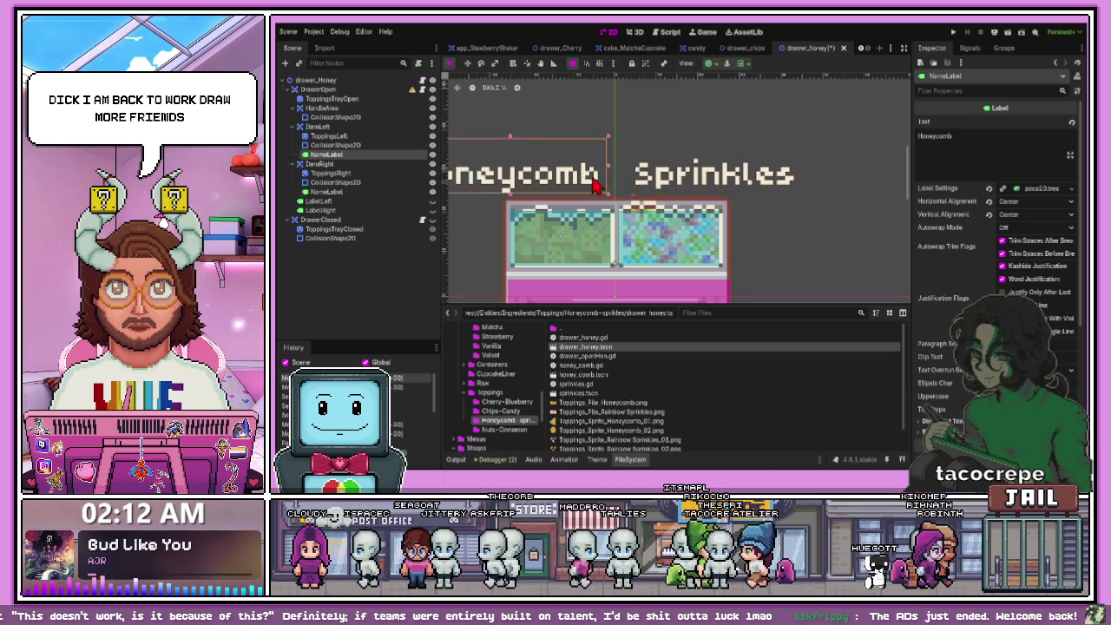
scroll(677, 221, "down", 3)
key("Escape")
Select the Honeycomb and Sprinkles labels in turn to line them up side by side above the trays
right_click(664, 205)
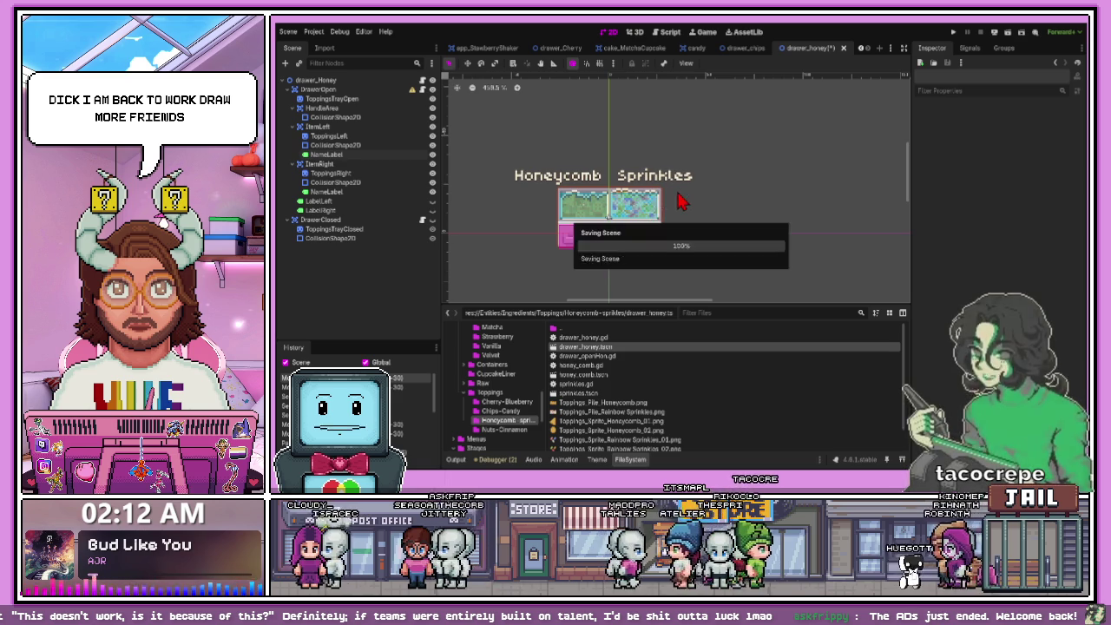
key("Escape")
scroll(673, 227, "up", 1)
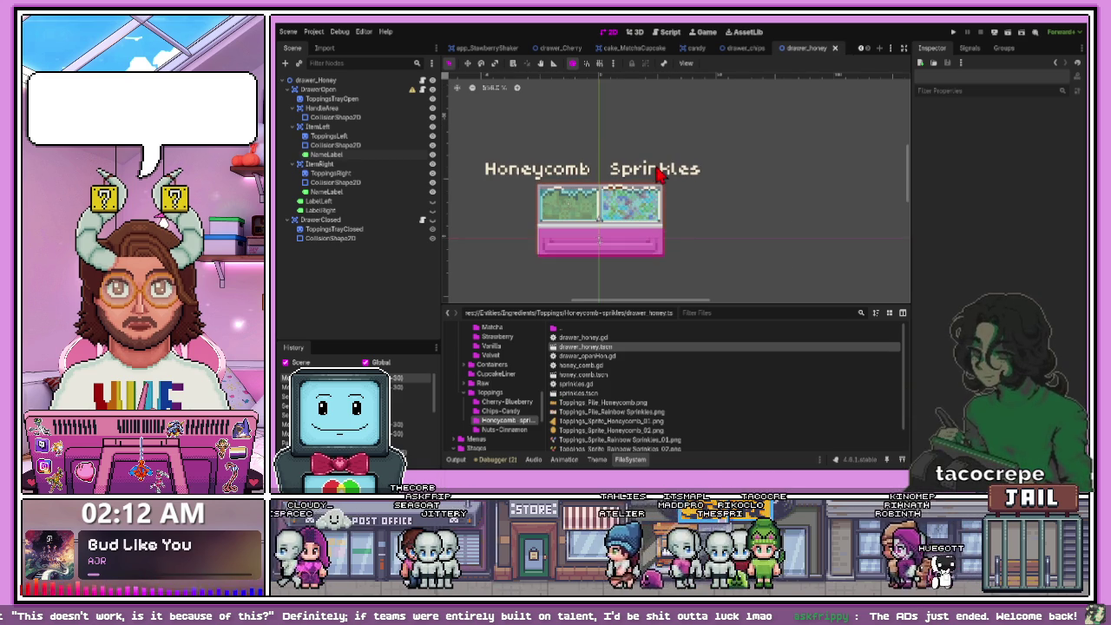
left_click(569, 173)
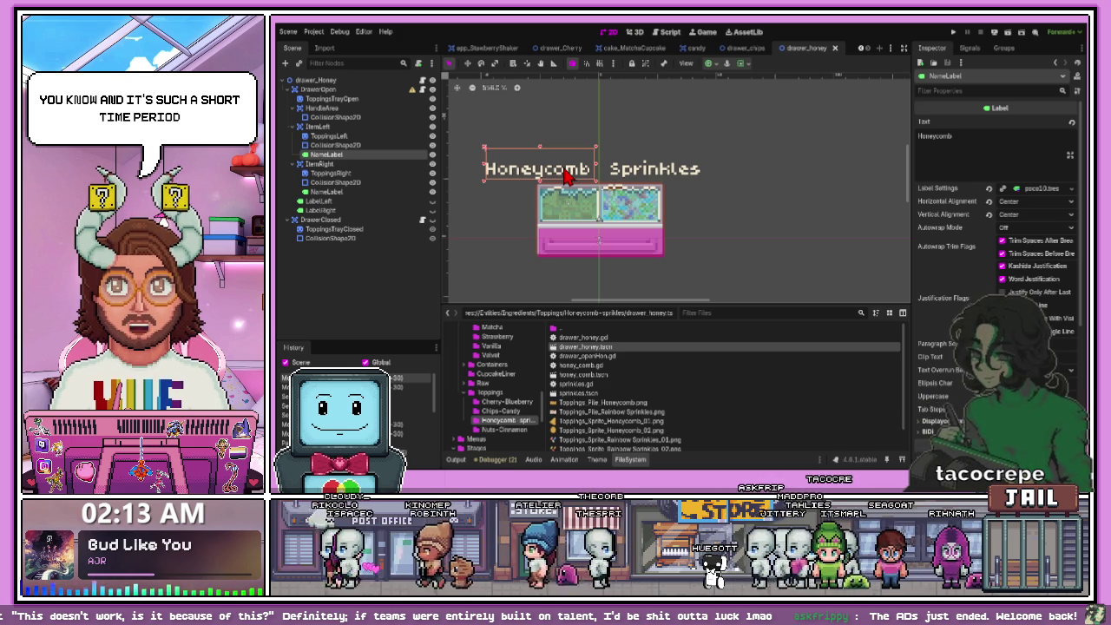
left_click(753, 190)
left_click(639, 182)
scroll(640, 183, "up", 1)
left_click(608, 179)
left_click(616, 180)
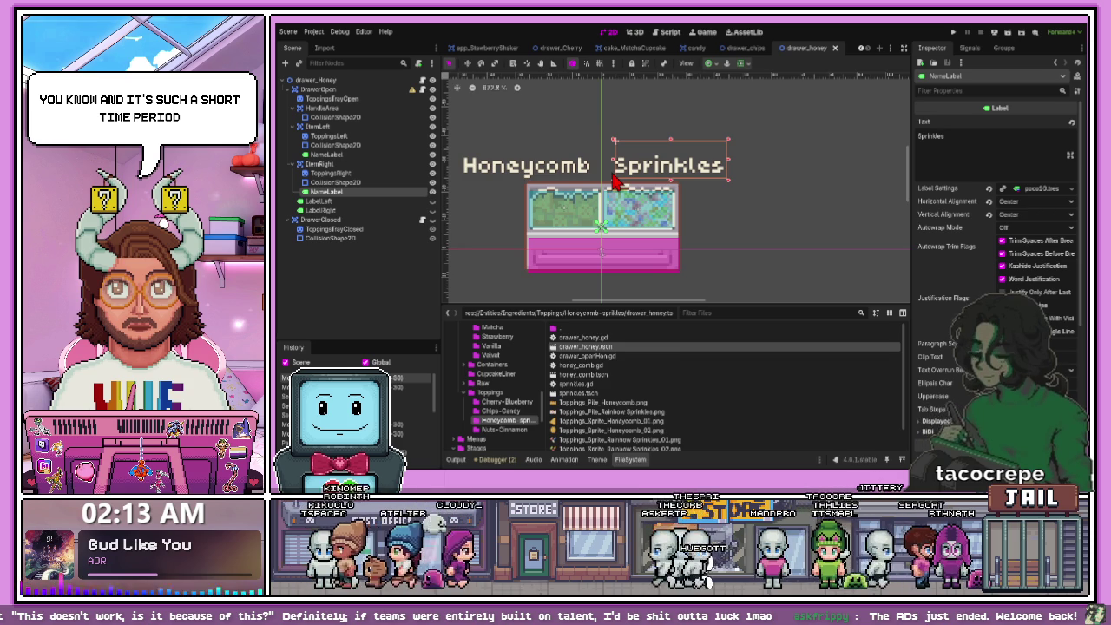